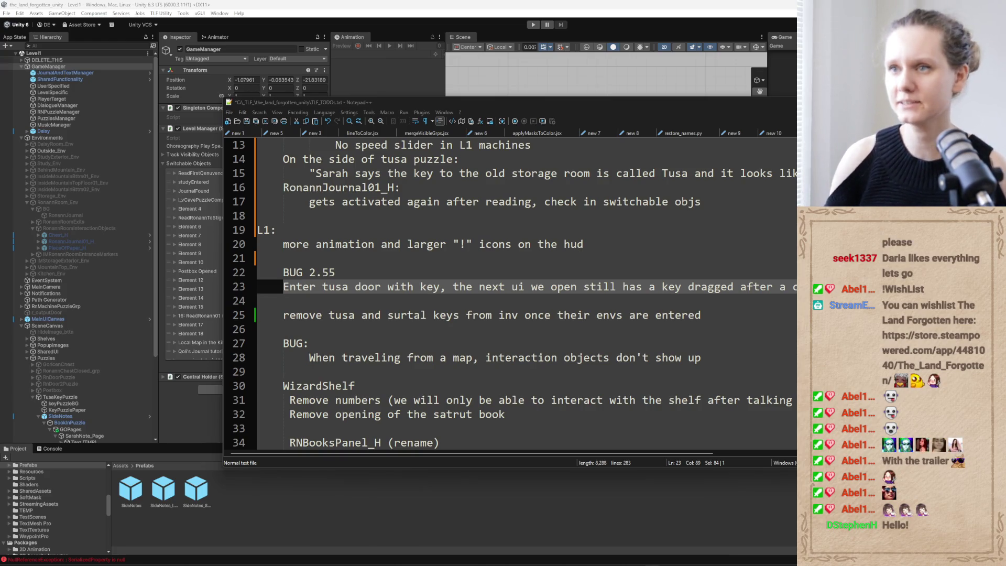
# Shrink the Notepad++ TODO list window and bring the Unity editor back in front.
pyautogui.moveTo(222, 97)
pyautogui.mouseDown()
pyautogui.moveTo(383, 71)
pyautogui.moveTo(320, 69)
pyautogui.moveTo(370, 69)
pyautogui.moveTo(337, 73)
pyautogui.moveTo(360, 76)
pyautogui.moveTo(344, 22)
pyautogui.moveTo(227, 84)
pyautogui.mouseUp()
pyautogui.click(438, 85)
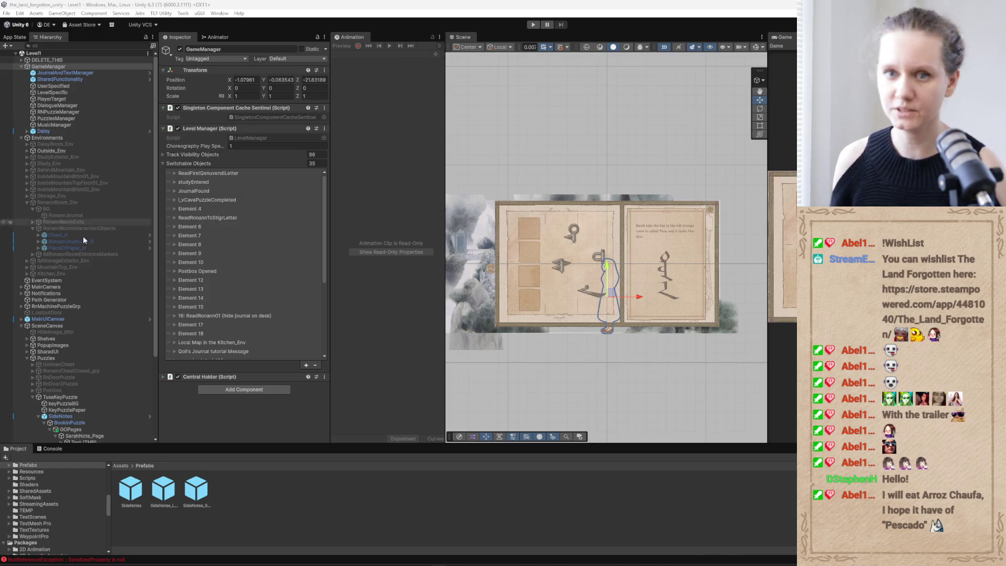
# Deactivate TusaKeyPuzzle to hide the puzzle book, and widen the Game view on the right.
pyautogui.click(82, 398)
pyautogui.click(180, 48)
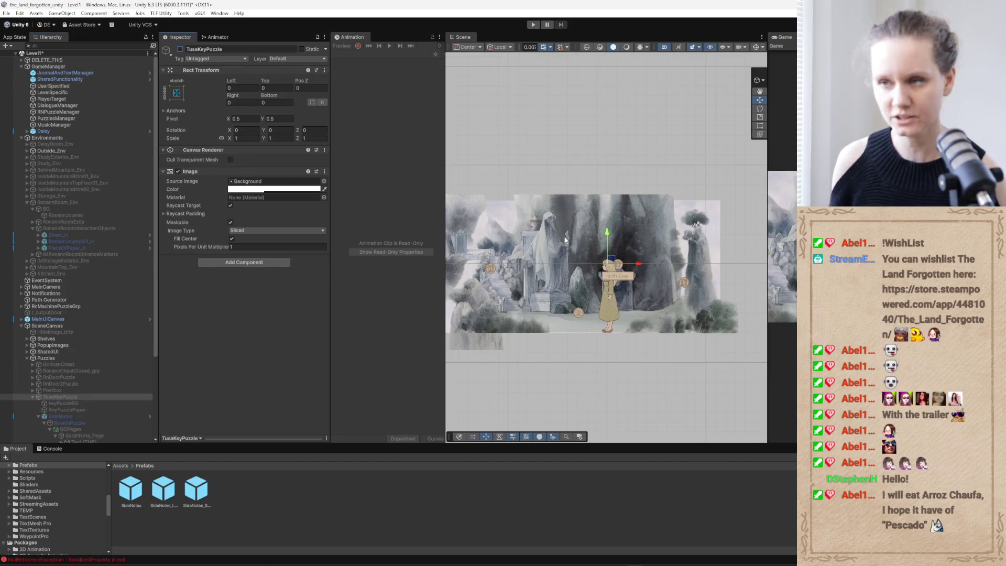
pyautogui.scroll(3, 622, 250)
pyautogui.scroll(2, 621, 249)
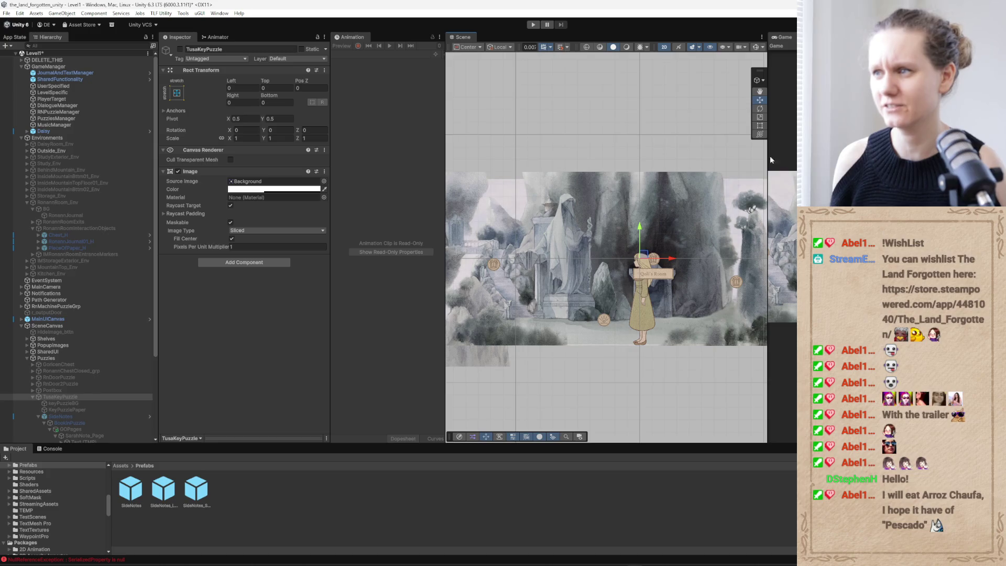
pyautogui.moveTo(767, 202); pyautogui.dragTo(530, 202)
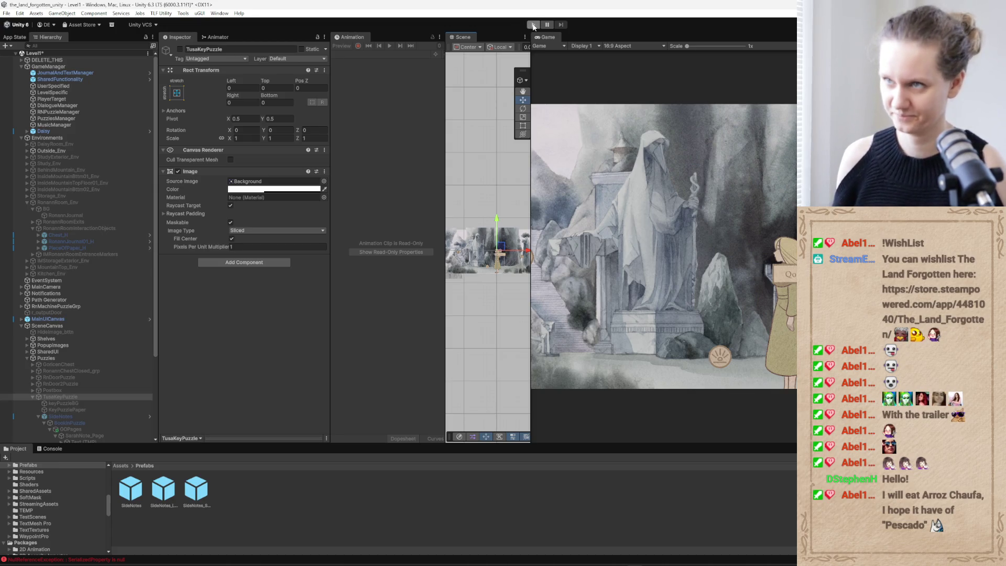
# Enter play mode and walk the heroine left across the cave.
pyautogui.click(532, 26)
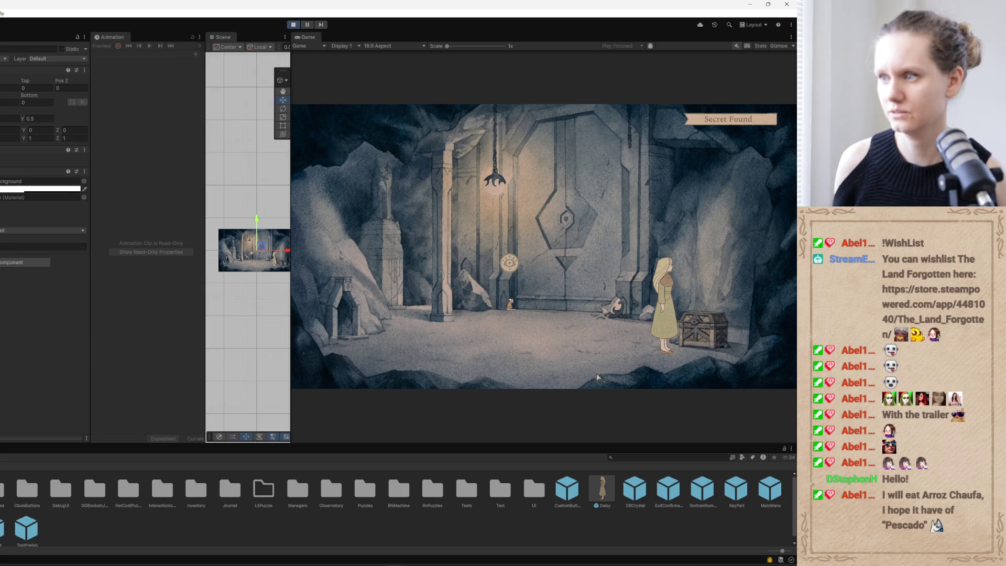
pyautogui.click(608, 355)
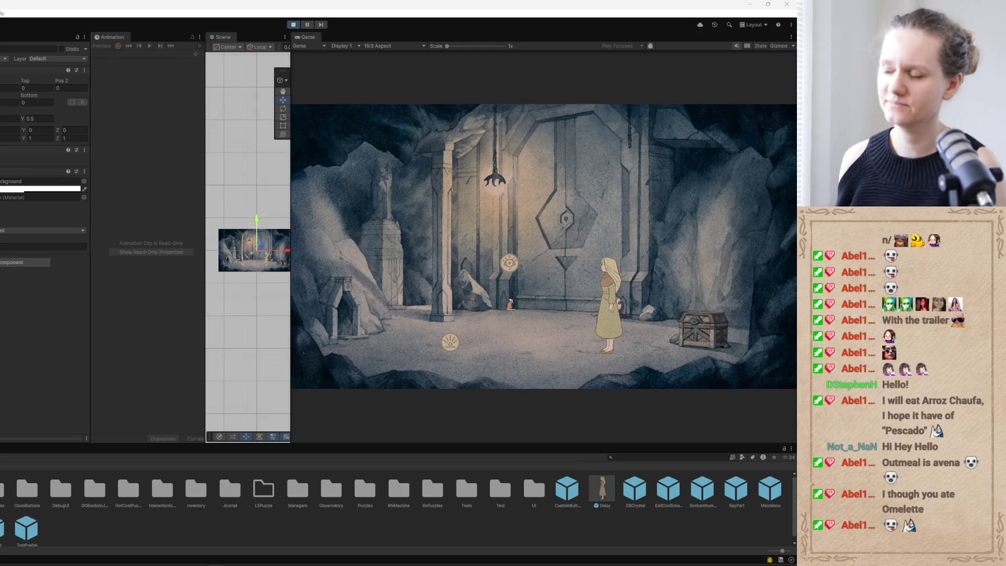
# Walk the heroine to the eye symbol on the stone door and finish the dialogue.
pyautogui.click(532, 222)
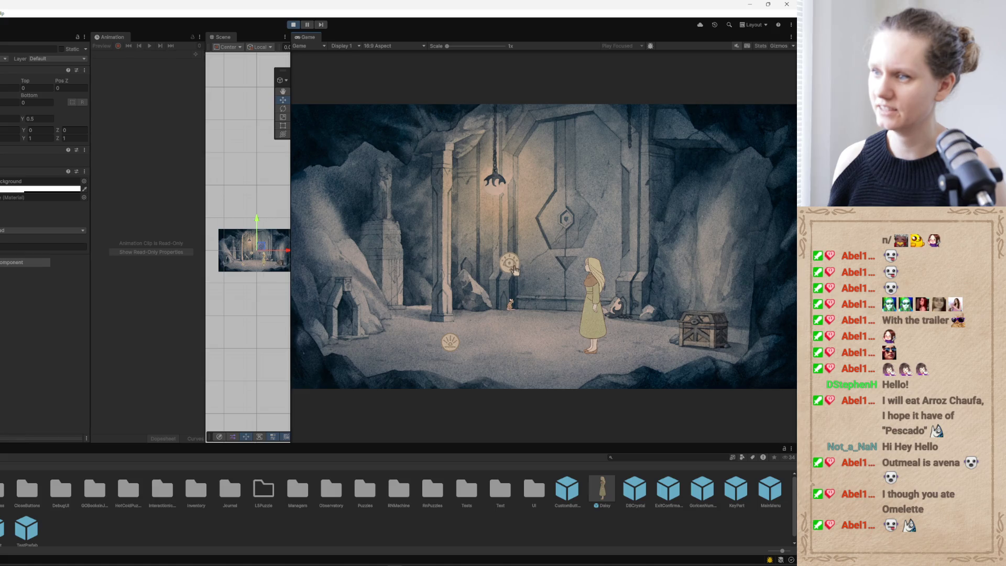
pyautogui.click(514, 269)
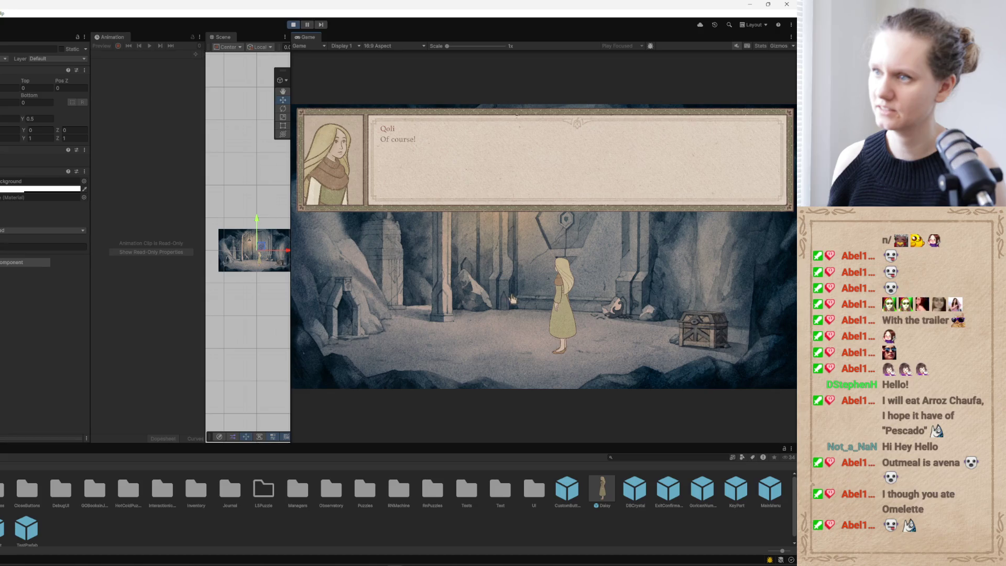
pyautogui.click(516, 283)
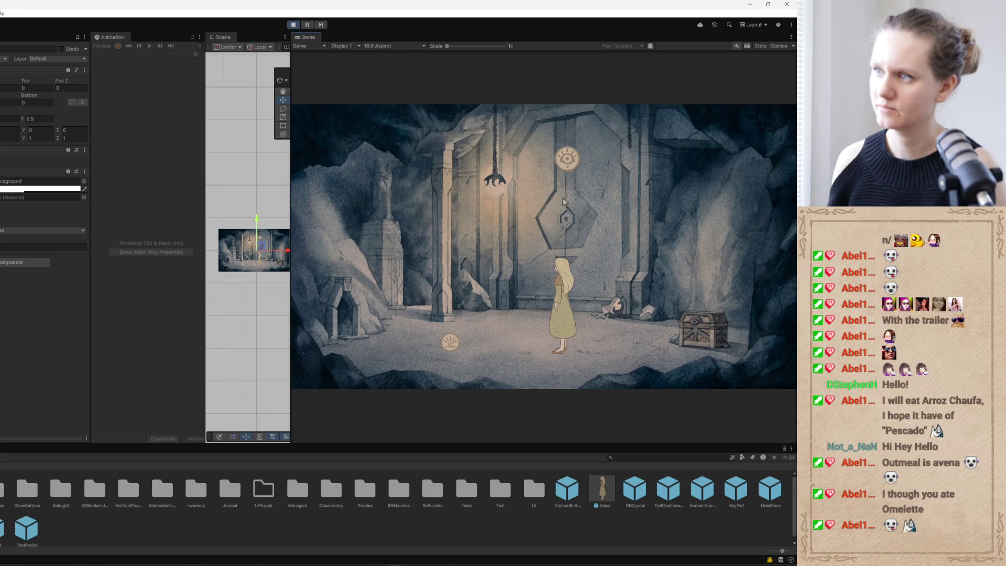
# Open and close the TUSA door emblem close-up twice.
pyautogui.click(566, 158)
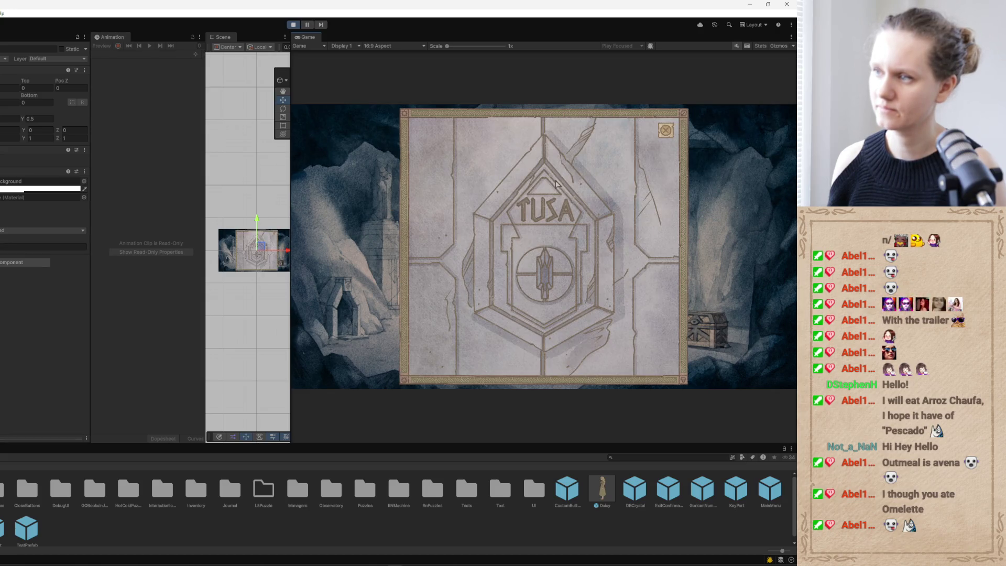
pyautogui.click(666, 131)
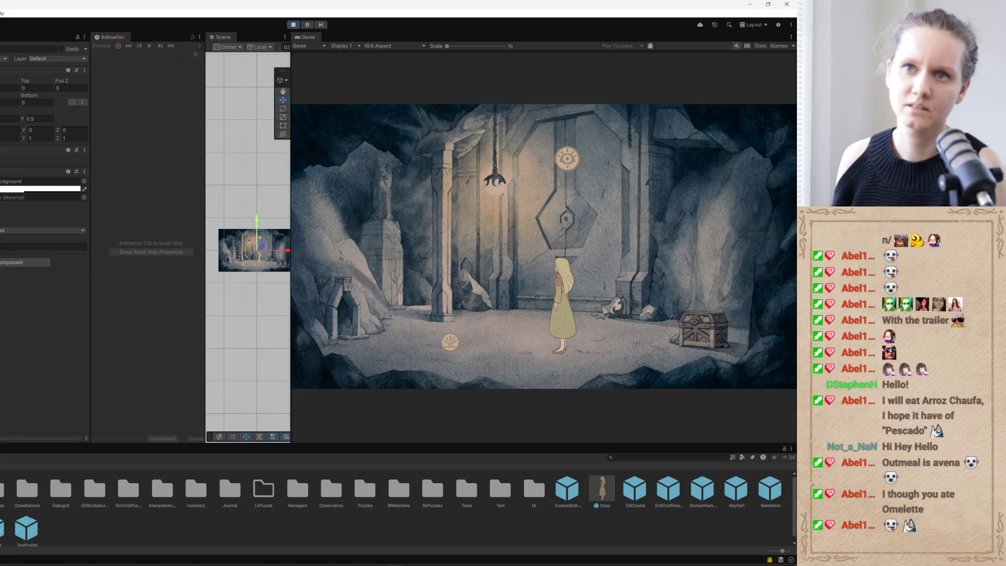
pyautogui.click(567, 159)
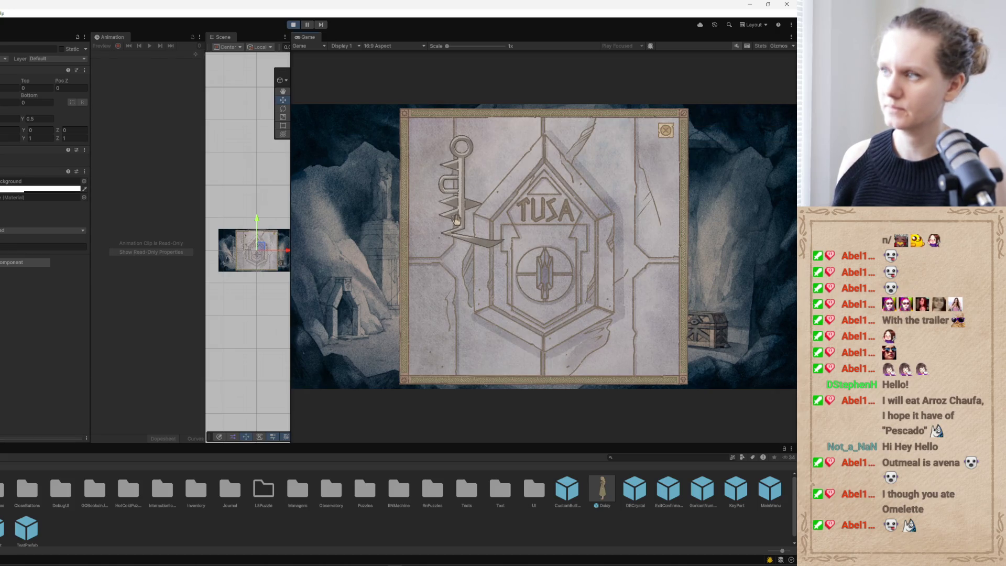
pyautogui.click(665, 130)
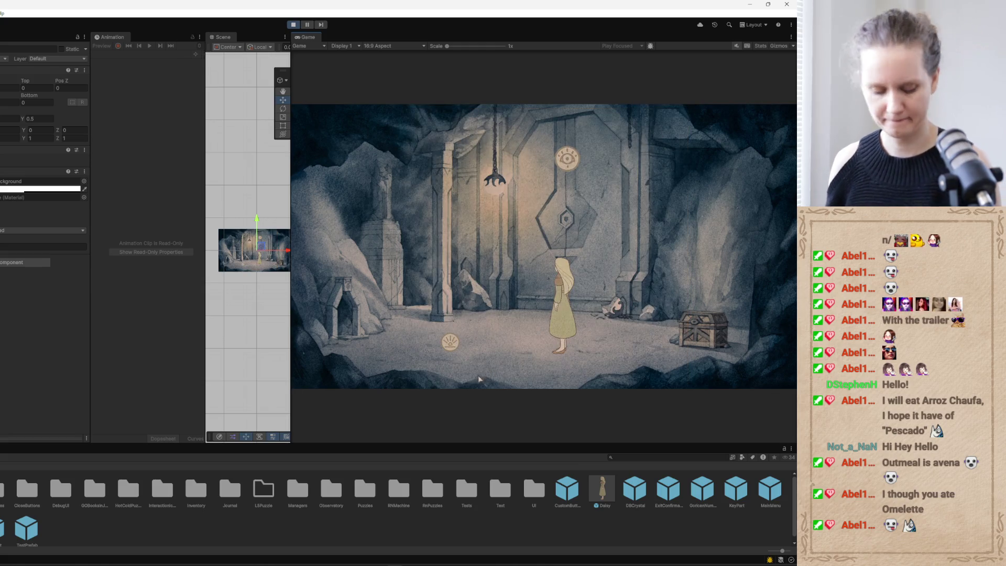
pyautogui.press('Escape')
# Save the game to the 'test' slot, resume play, and open the TUSA door puzzle.
pyautogui.click(525, 220)
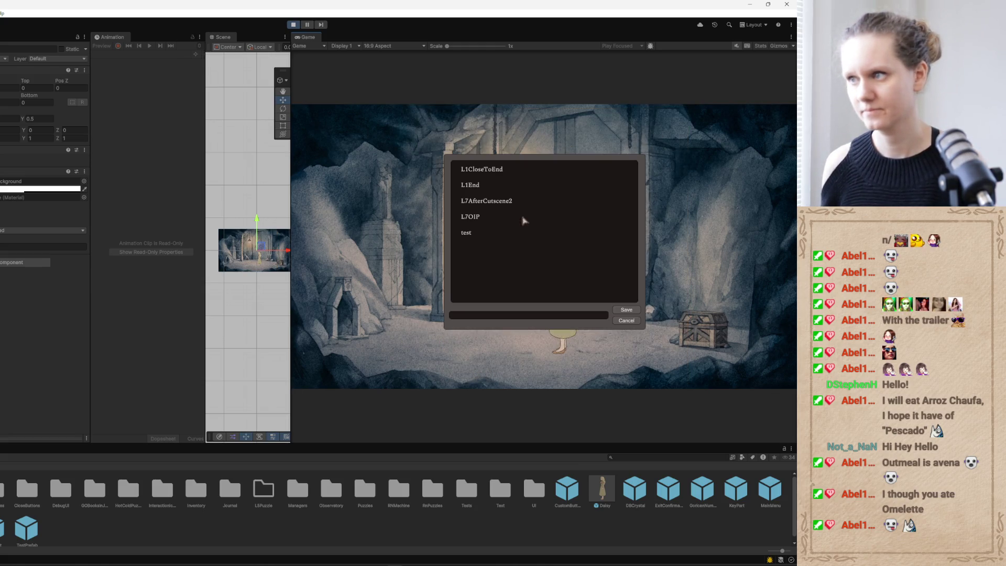
pyautogui.click(471, 236)
pyautogui.click(626, 310)
pyautogui.press('Escape')
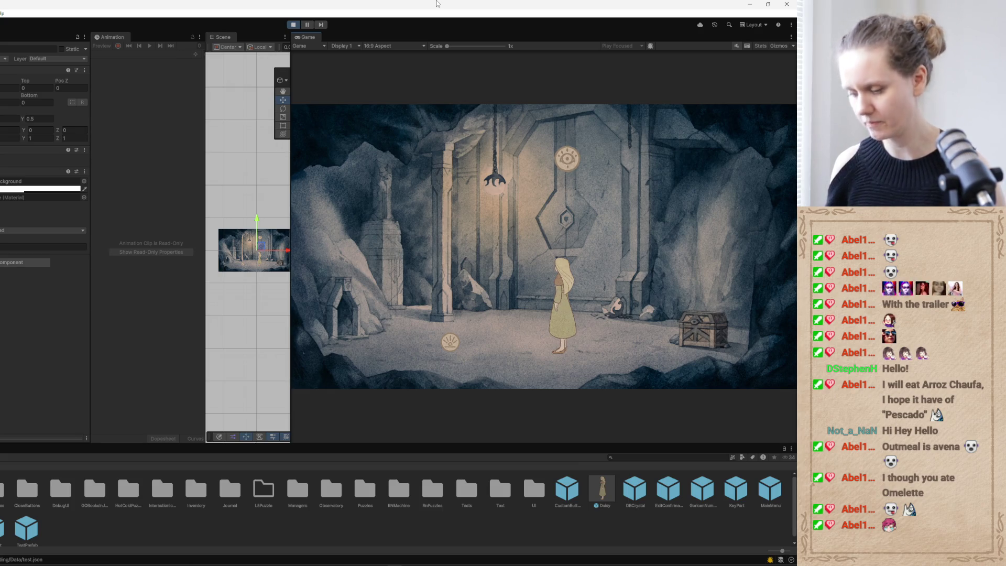
pyautogui.click(569, 158)
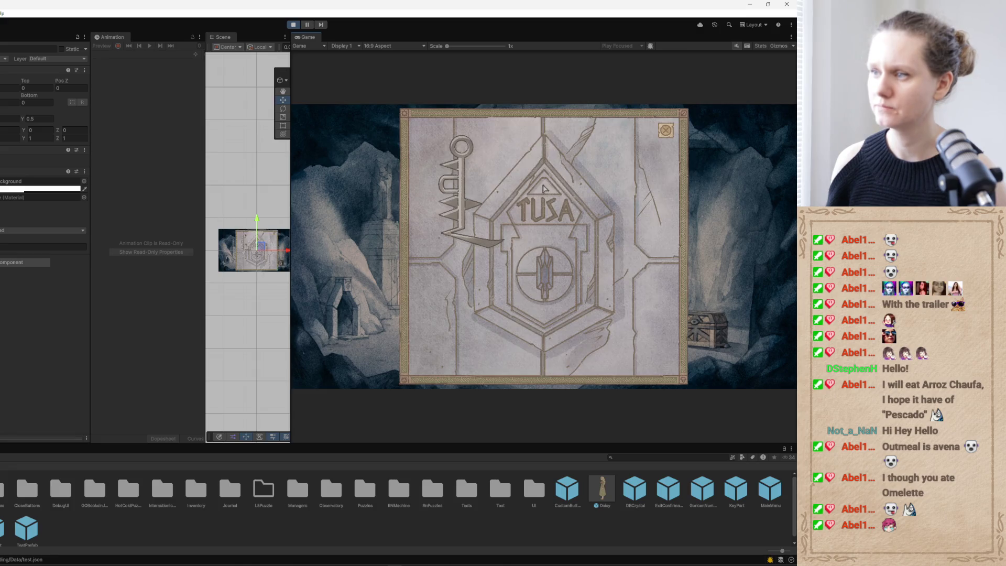
# Place the key carving in the TUSA puzzle and collect the item next to Daisy.
pyautogui.moveTo(460, 183)
pyautogui.mouseDown()
pyautogui.moveTo(460, 202)
pyautogui.moveTo(557, 276)
pyautogui.mouseUp()
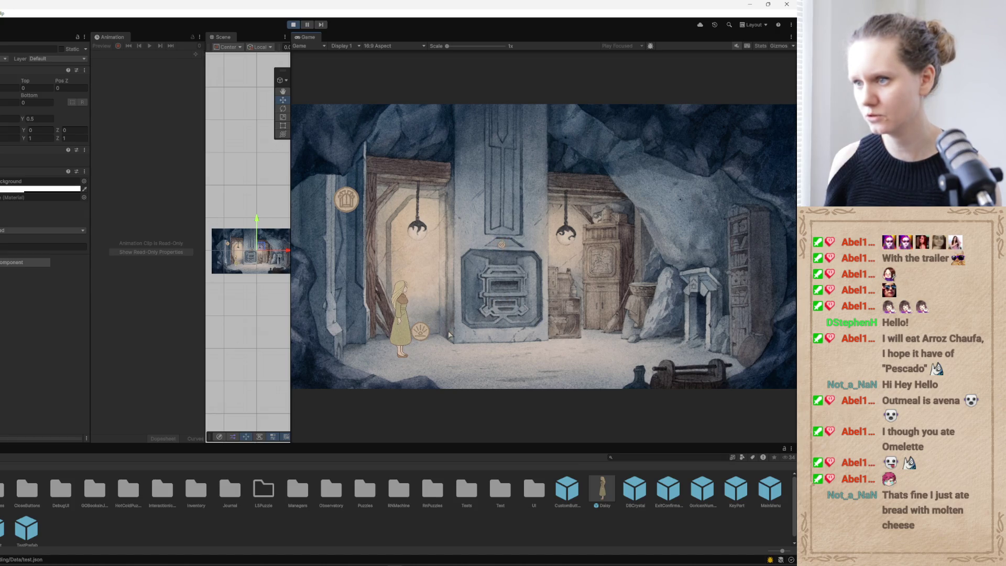
pyautogui.click(423, 338)
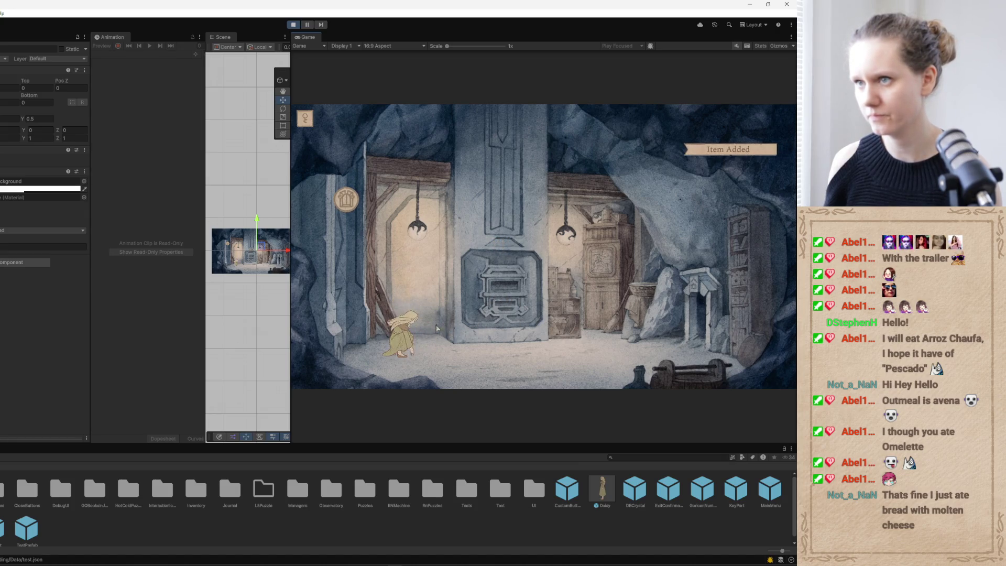
pyautogui.click(304, 119)
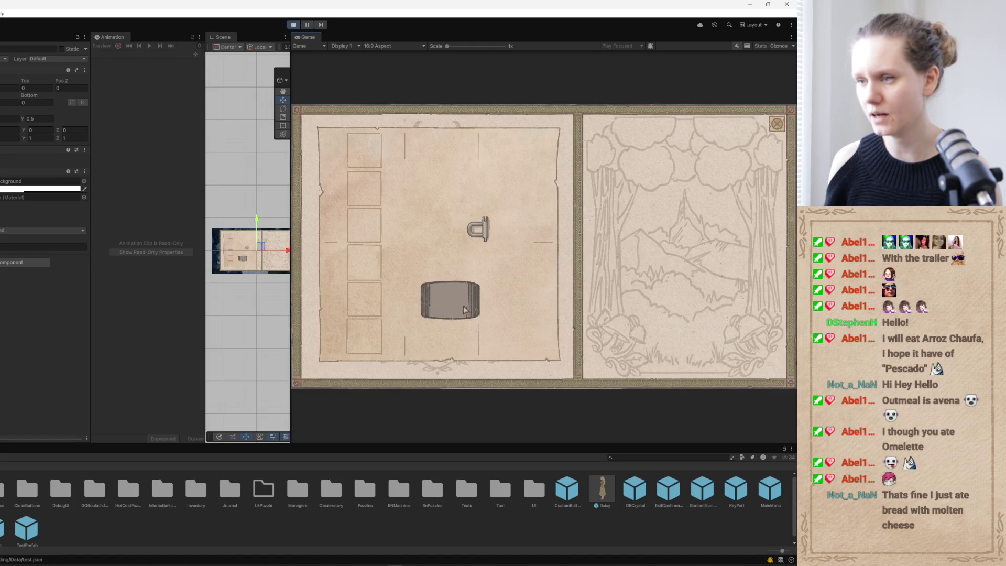
# Drag the barrel around the inventory panel, then stop play mode.
pyautogui.moveTo(463, 309); pyautogui.dragTo(518, 293)
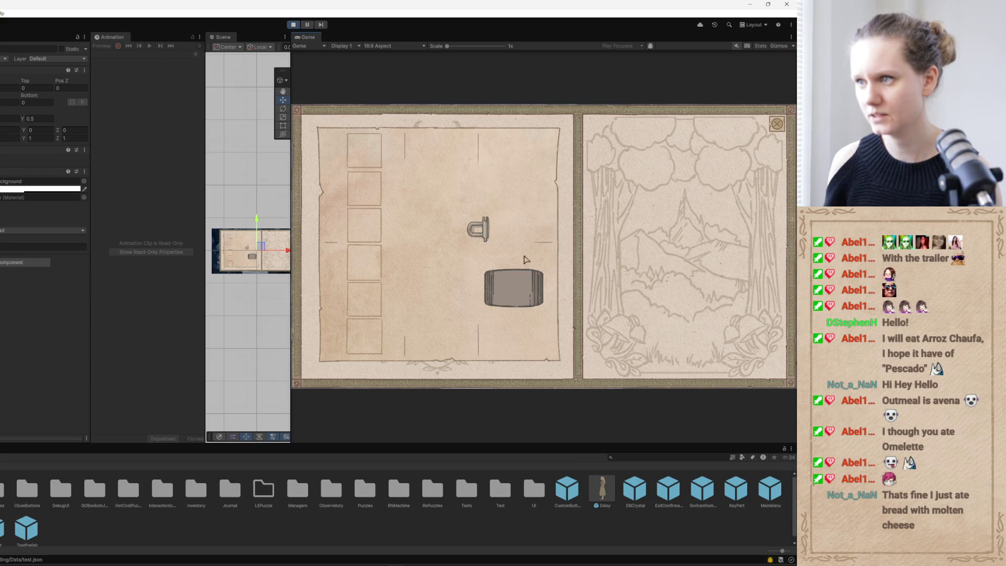
pyautogui.moveTo(530, 174)
pyautogui.mouseDown()
pyautogui.moveTo(438, 167)
pyautogui.moveTo(450, 319)
pyautogui.moveTo(518, 330)
pyautogui.moveTo(526, 166)
pyautogui.moveTo(447, 162)
pyautogui.moveTo(430, 304)
pyautogui.moveTo(460, 335)
pyautogui.moveTo(512, 332)
pyautogui.moveTo(535, 278)
pyautogui.moveTo(529, 163)
pyautogui.moveTo(429, 167)
pyautogui.moveTo(438, 323)
pyautogui.moveTo(527, 339)
pyautogui.moveTo(543, 306)
pyautogui.moveTo(529, 152)
pyautogui.mouseUp()
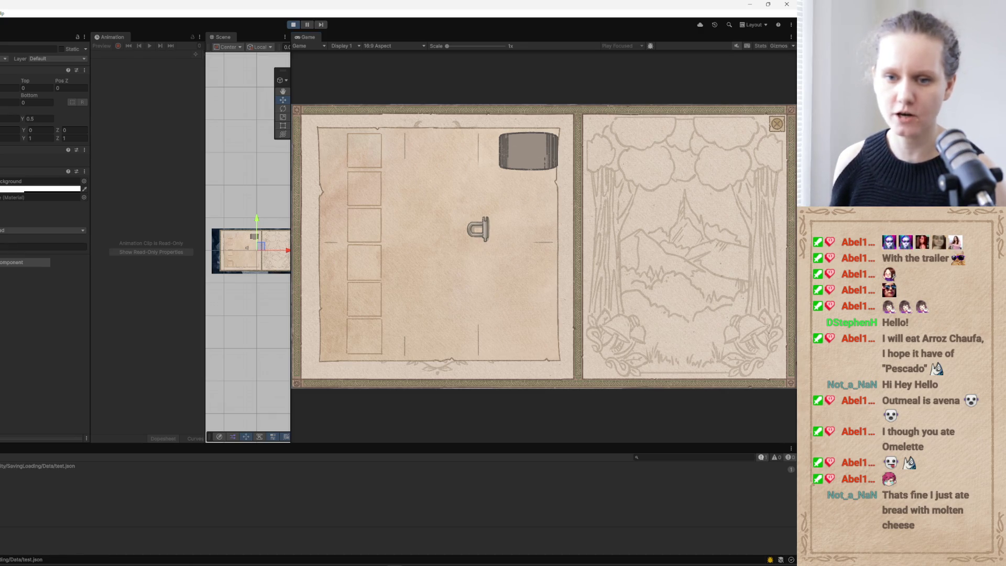
pyautogui.click(294, 25)
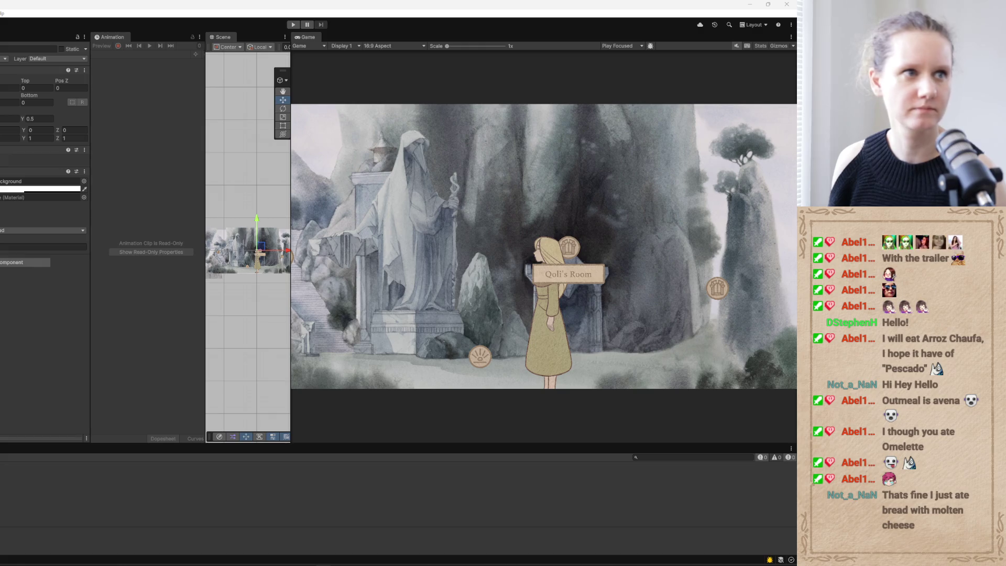
pyautogui.hotkey('alt', 'Tab')
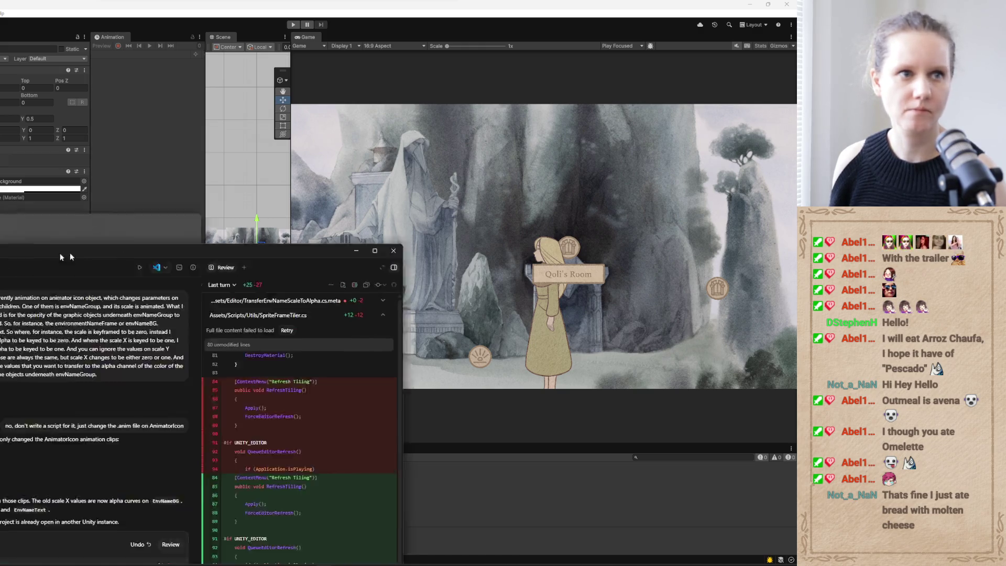
# In a new Codex chat, report that the Tusa key reappears wherever you click in the next puzzle.
pyautogui.click(22, 96)
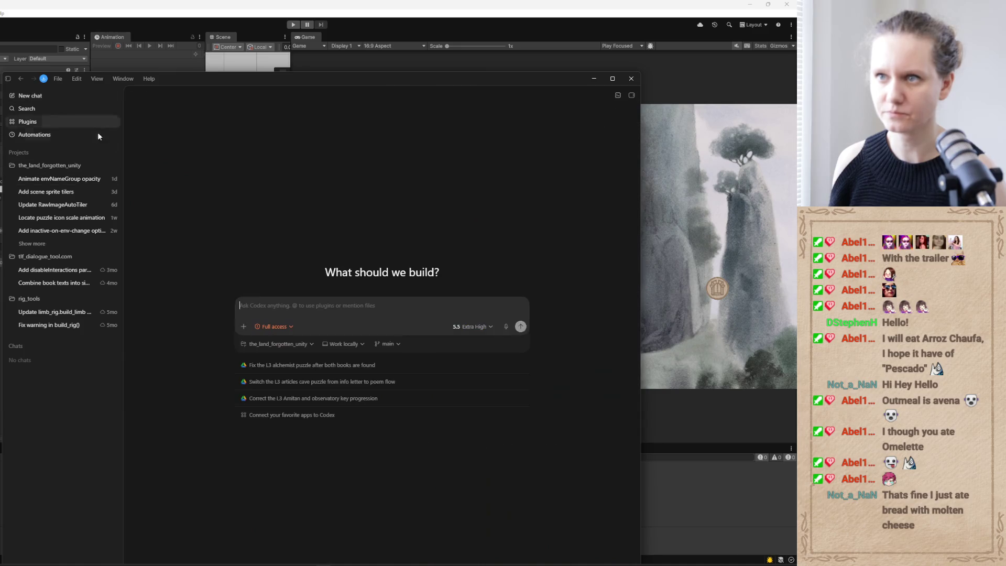
pyautogui.moveTo(302, 82); pyautogui.dragTo(285, 82)
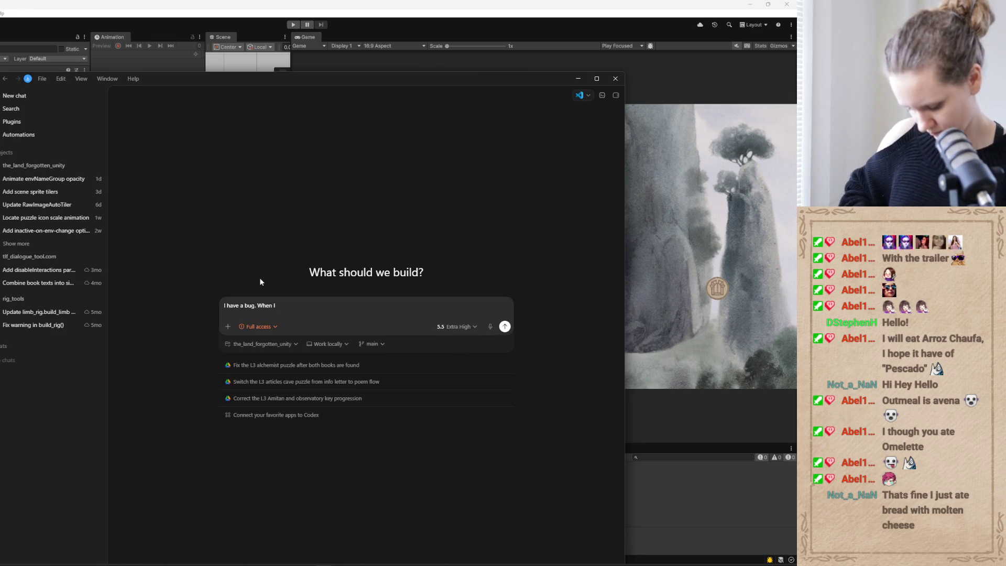
pyautogui.write(' open up')
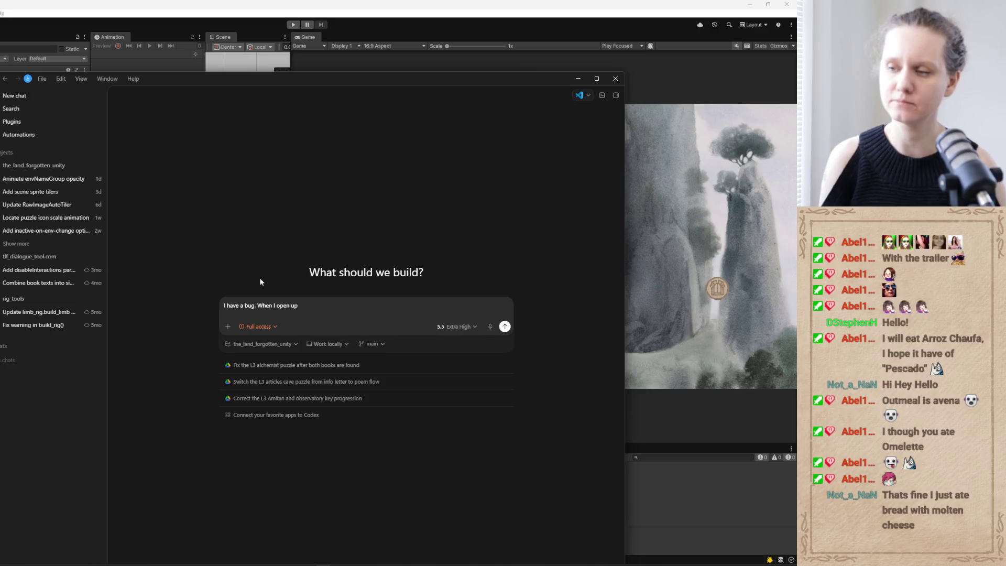
pyautogui.write(' tusa door ')
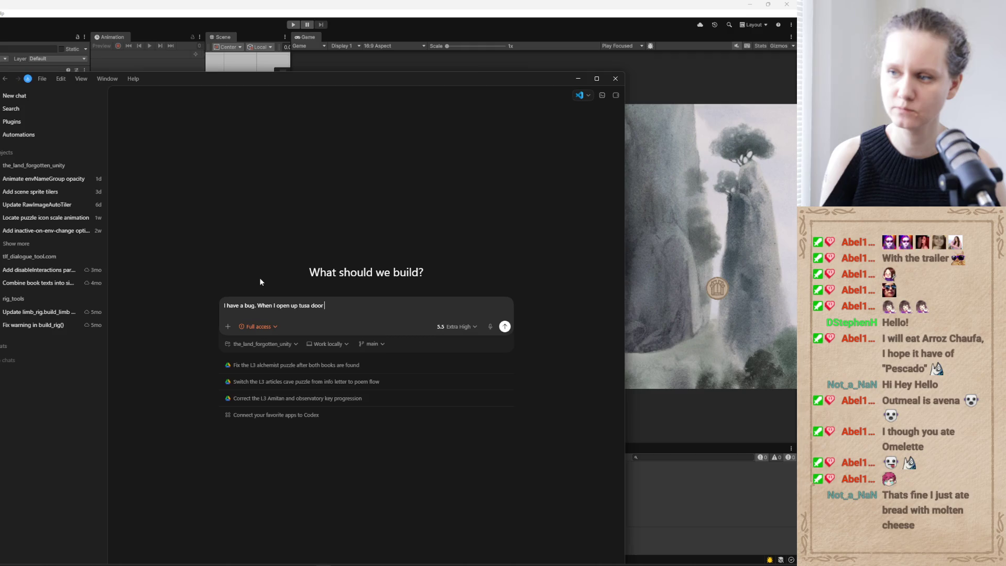
pyautogui.press('BackSpace')
pyautogui.press('BackSpace')
pyautogui.press('BackSpace')
pyautogui.press('BackSpace')
pyautogui.press('BackSpace')
pyautogui.write('lock ')
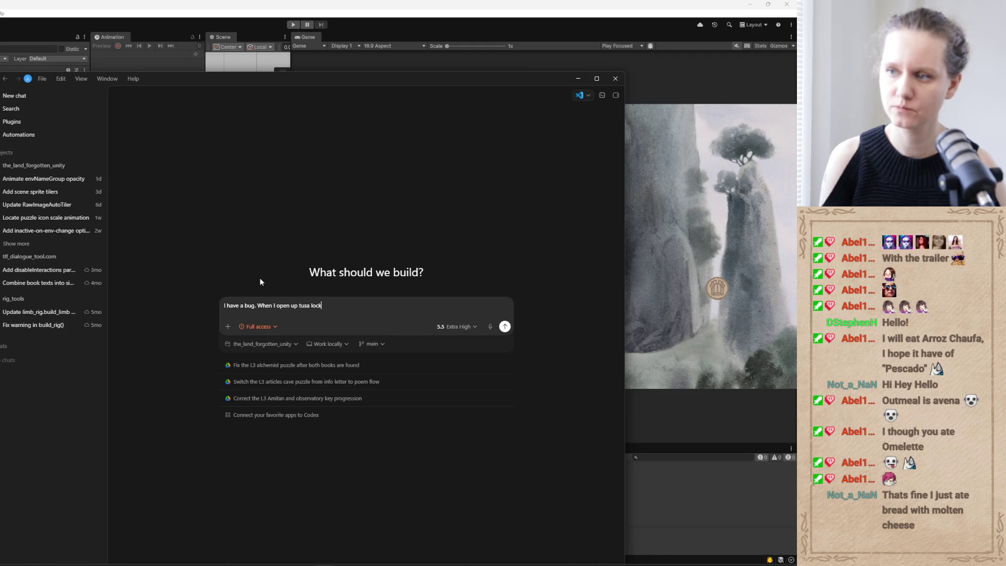
pyautogui.write('im')
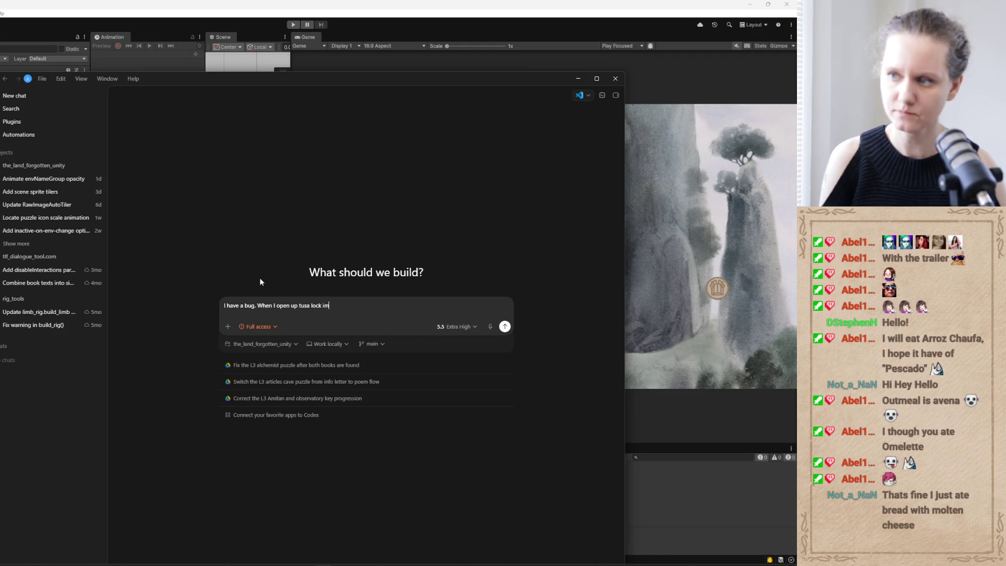
pyautogui.write('age and drag')
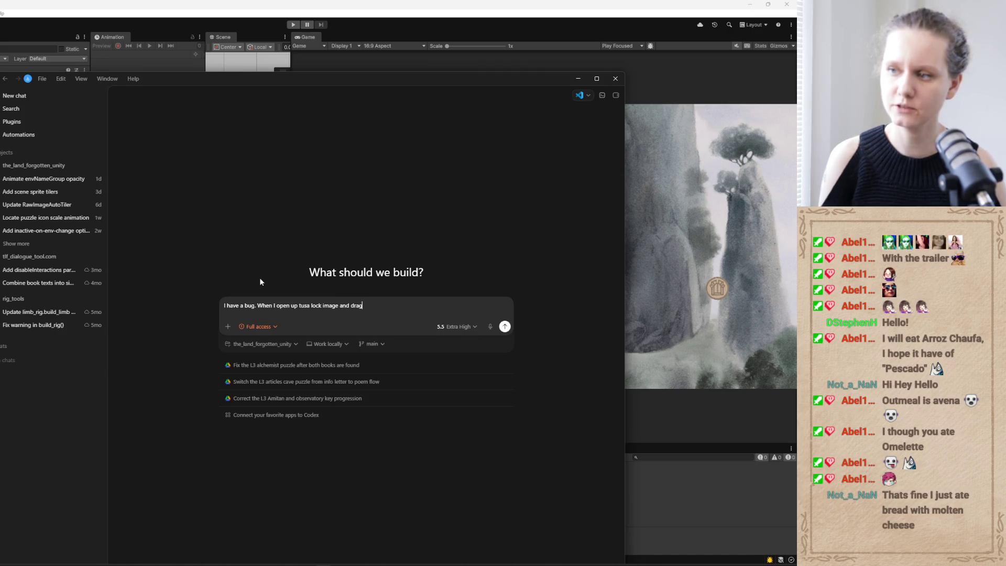
pyautogui.write(' a key ')
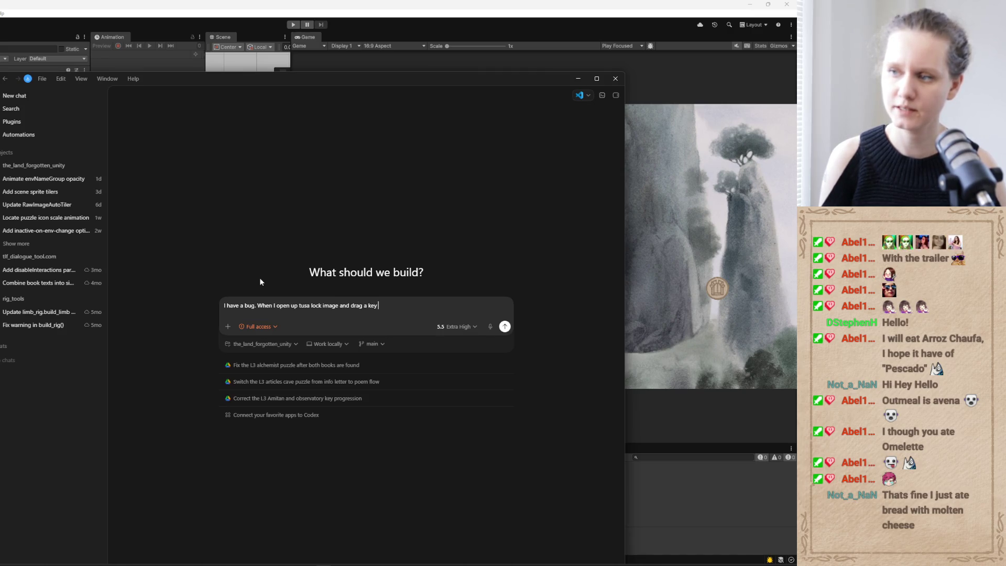
pyautogui.write('into the lo')
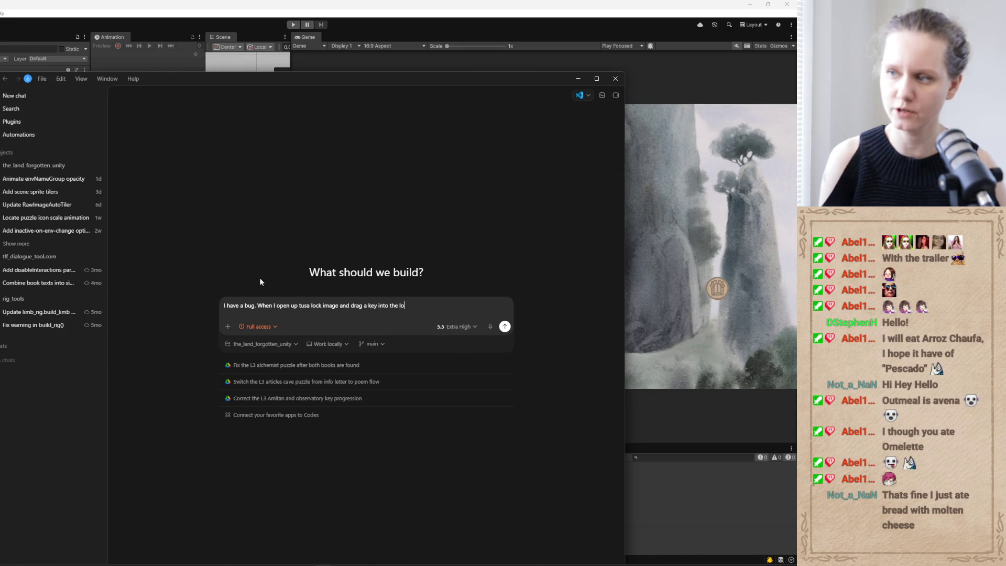
pyautogui.write('ck, then')
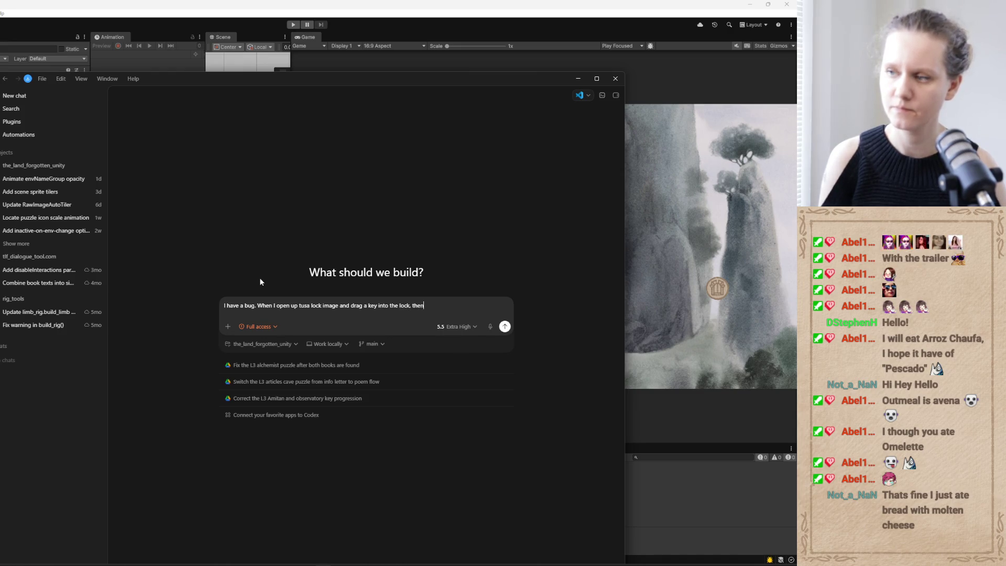
pyautogui.write(' animation')
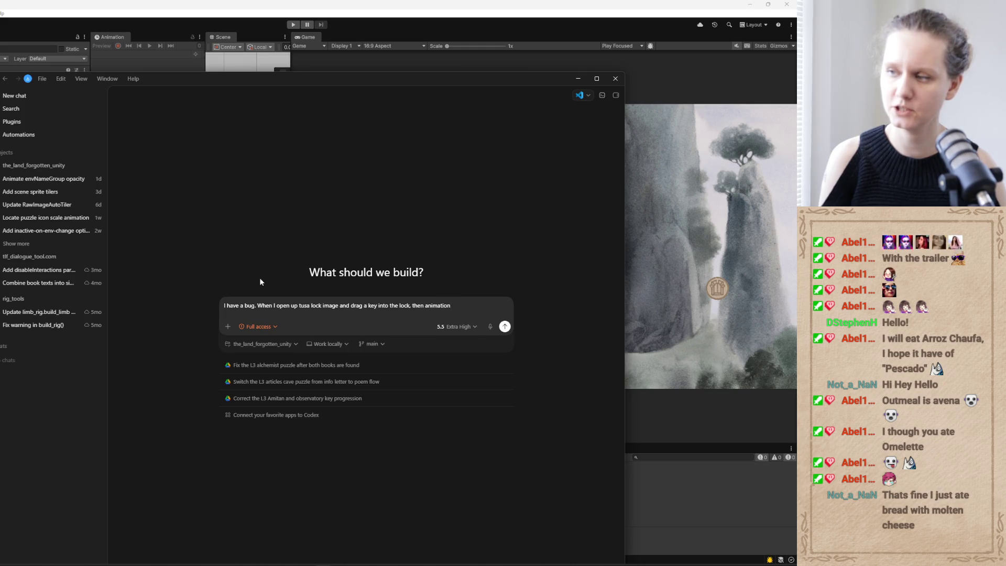
pyautogui.write(' plays')
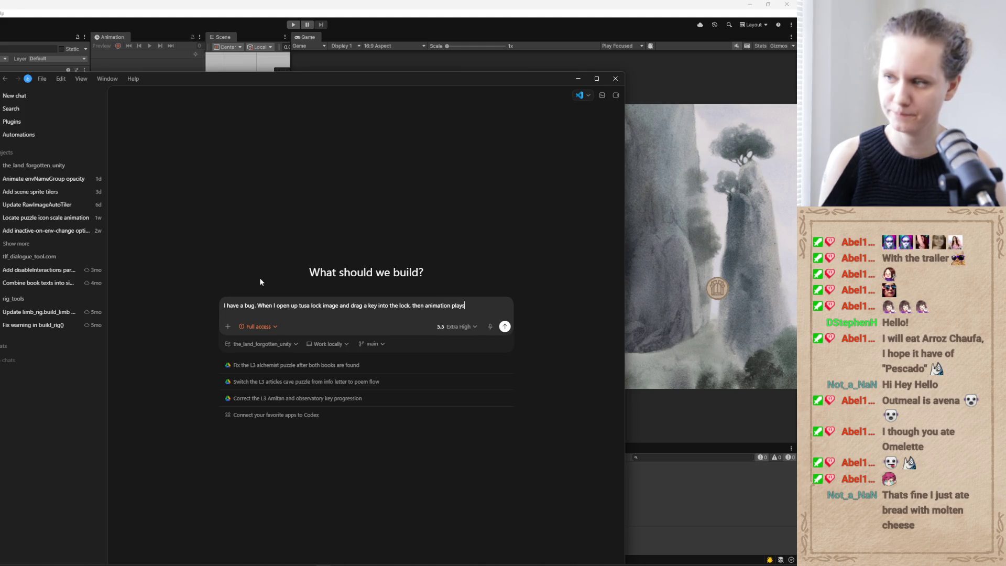
pyautogui.write('. a')
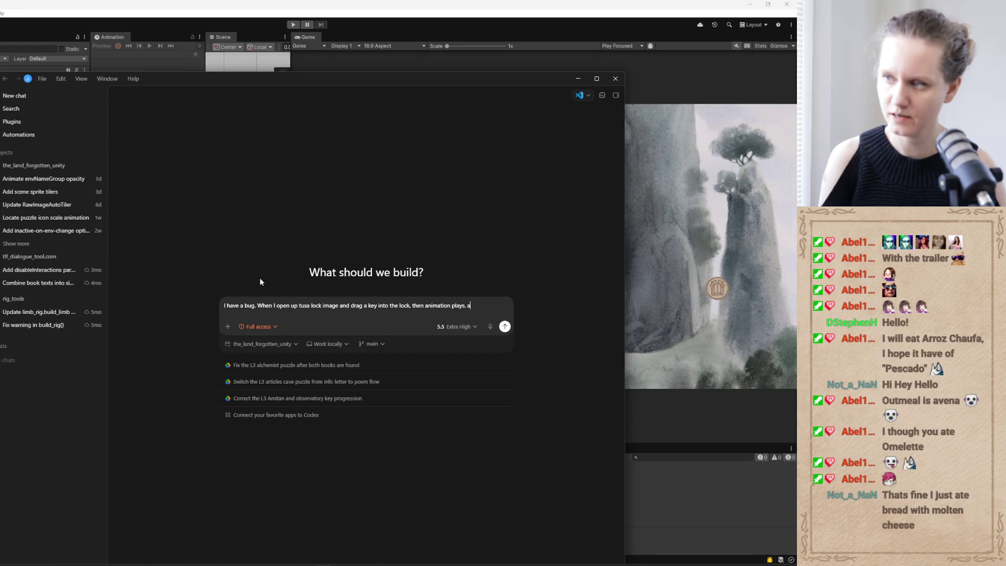
pyautogui.write('fter that I open')
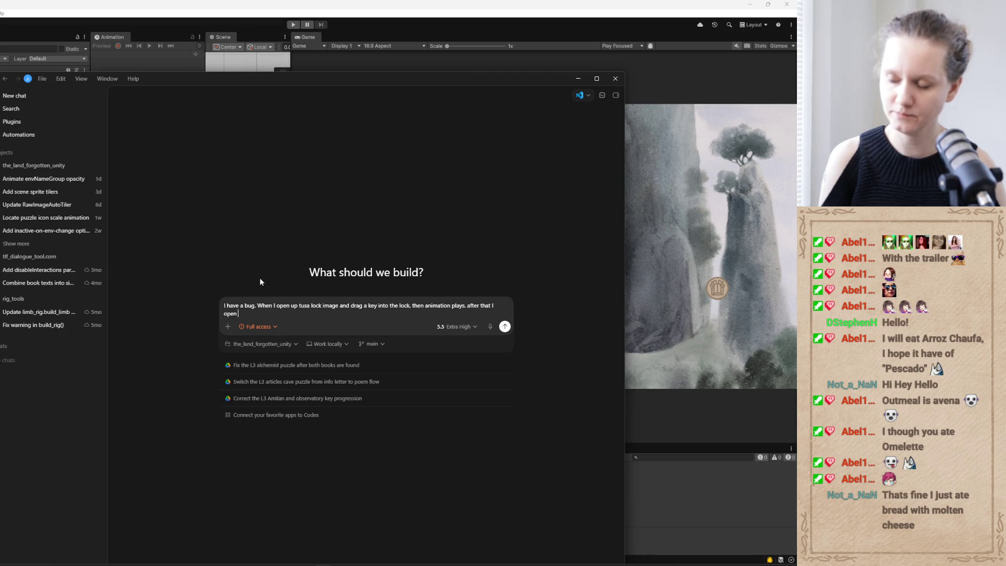
pyautogui.write(' anothe')
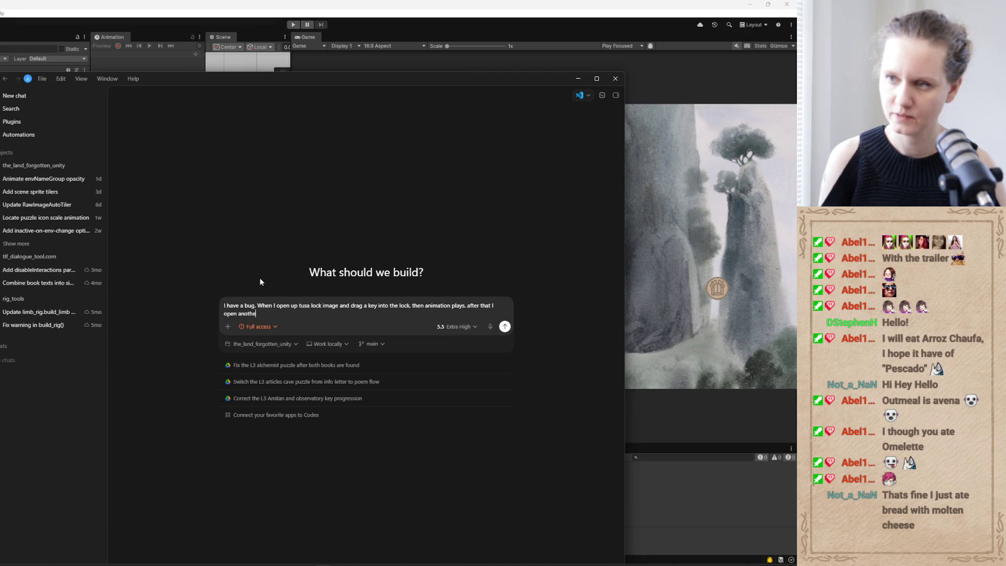
pyautogui.write('r puzzle with draggable key parts, and')
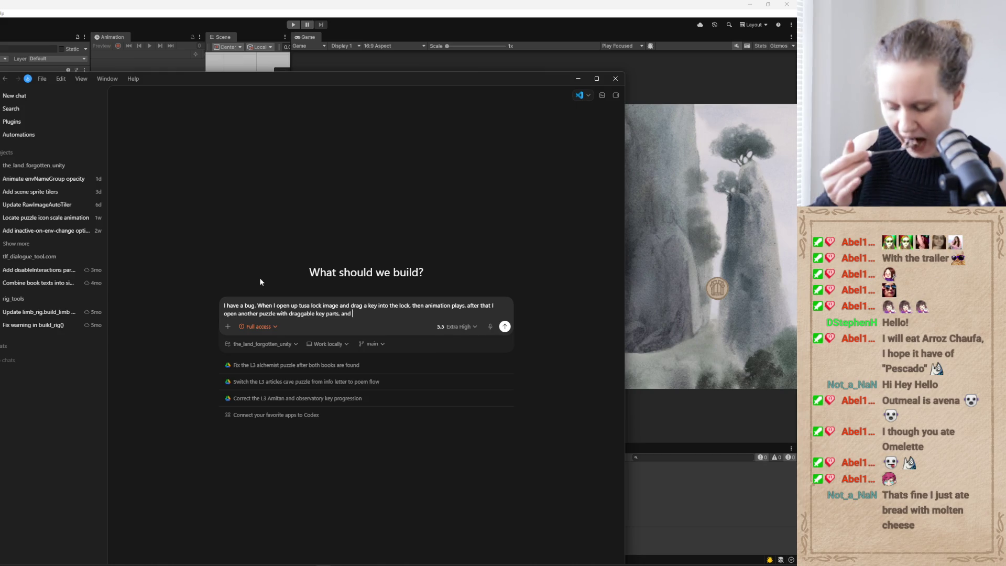
pyautogui.write('if I ')
pyautogui.write('clicke')
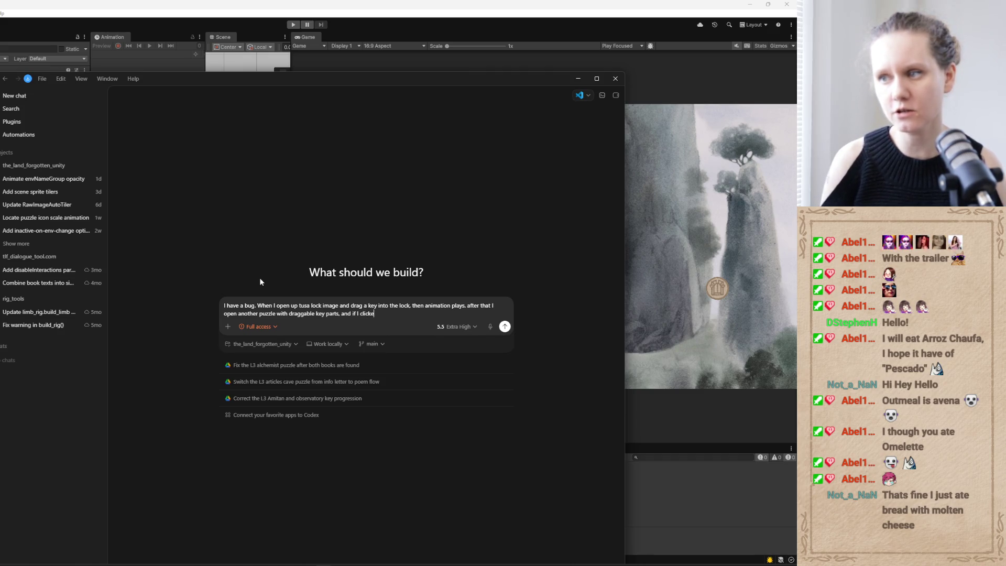
pyautogui.press('BackSpace')
pyautogui.write(' somewhere they ')
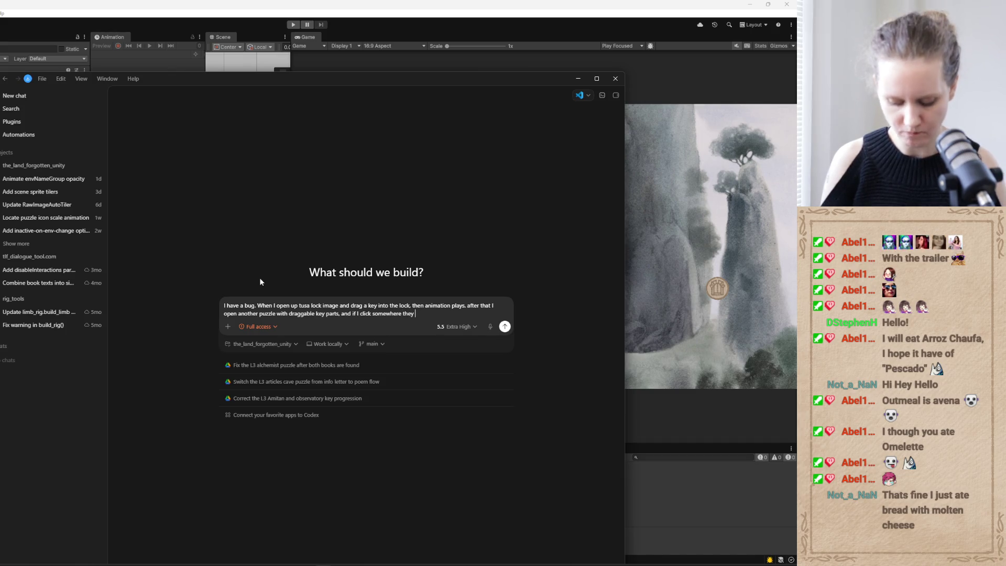
pyautogui.write('tusa ke')
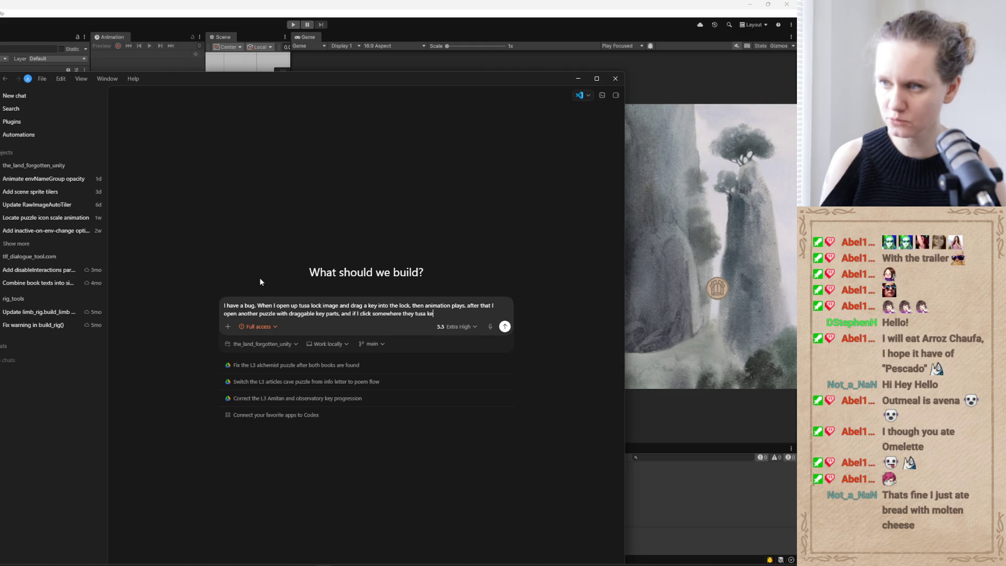
pyautogui.write('y appear')
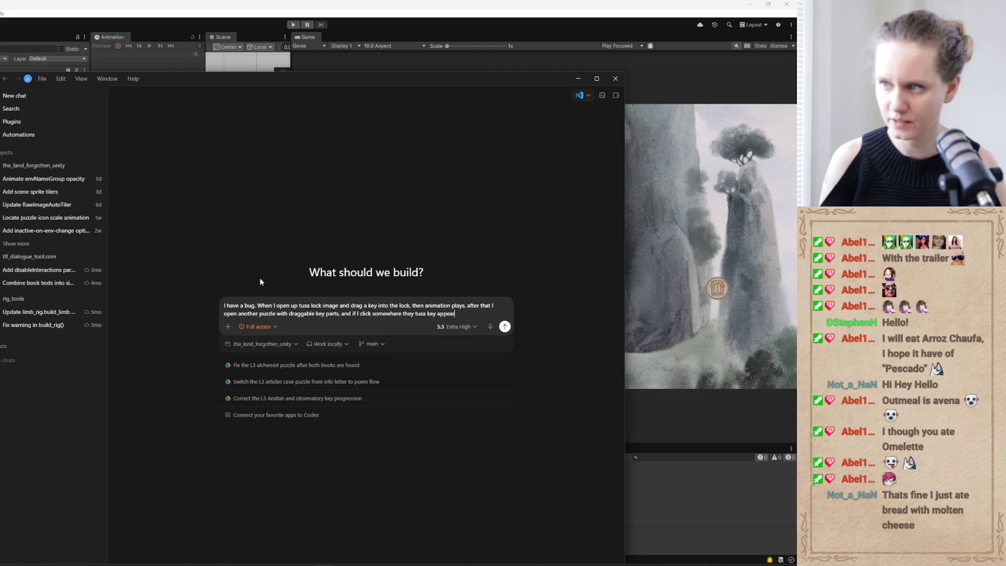
pyautogui.write('s at that s')
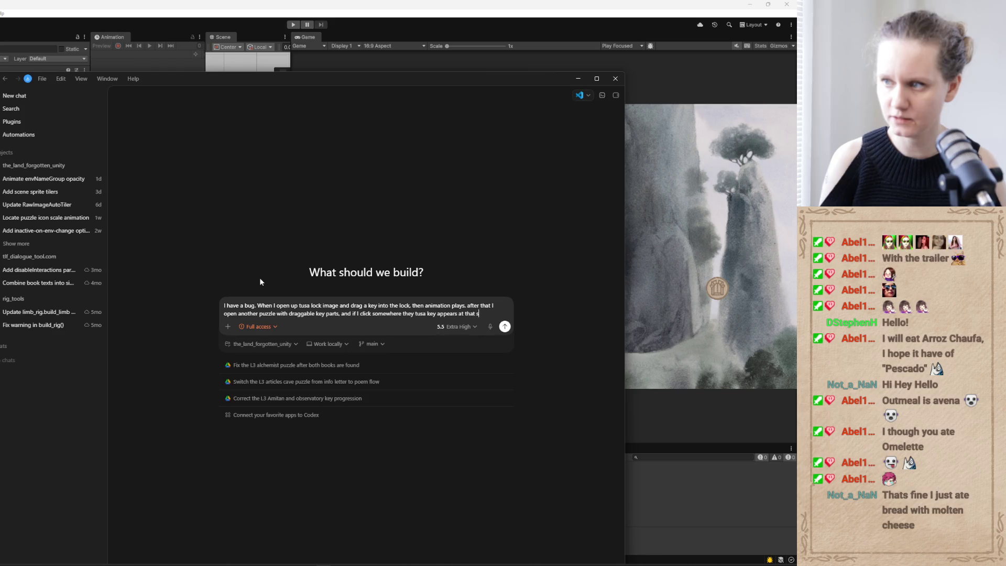
pyautogui.write('pot, fr')
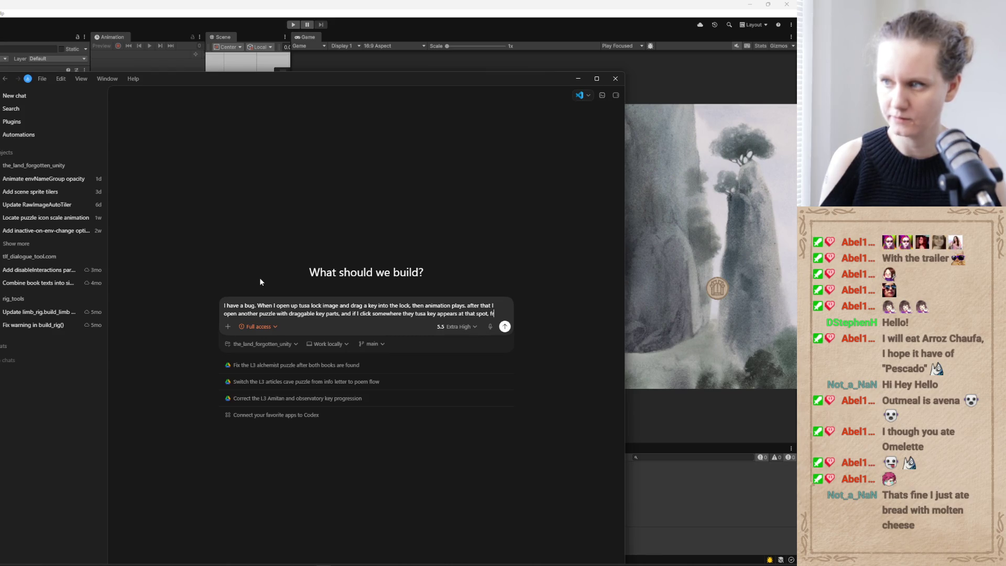
pyautogui.write('om the pre')
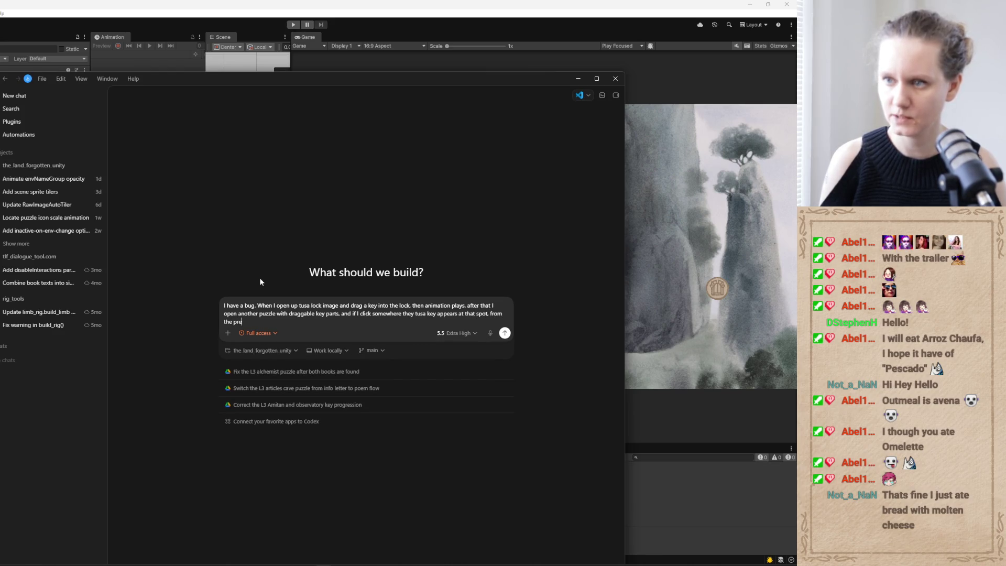
pyautogui.write('vious puzzle')
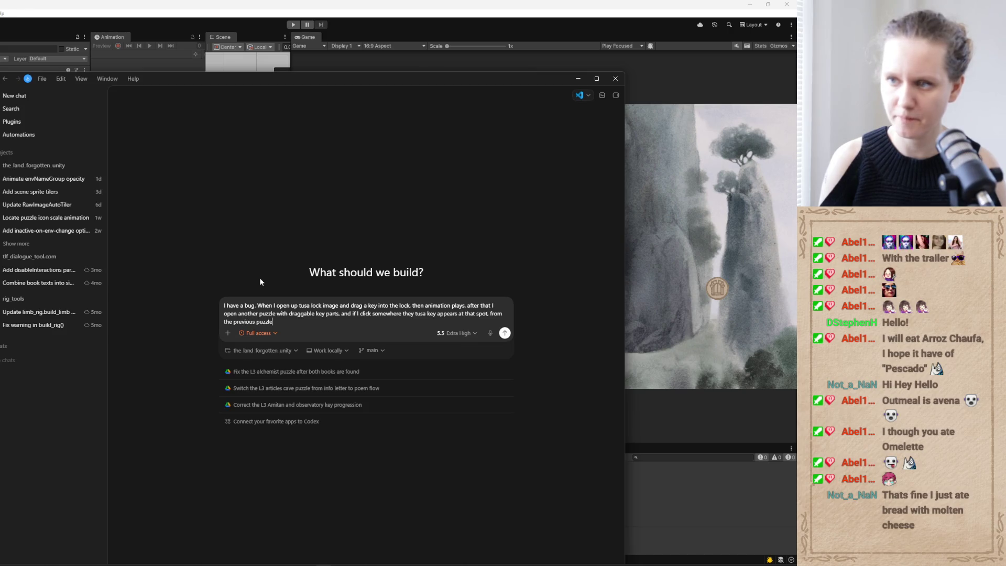
pyautogui.write('.')
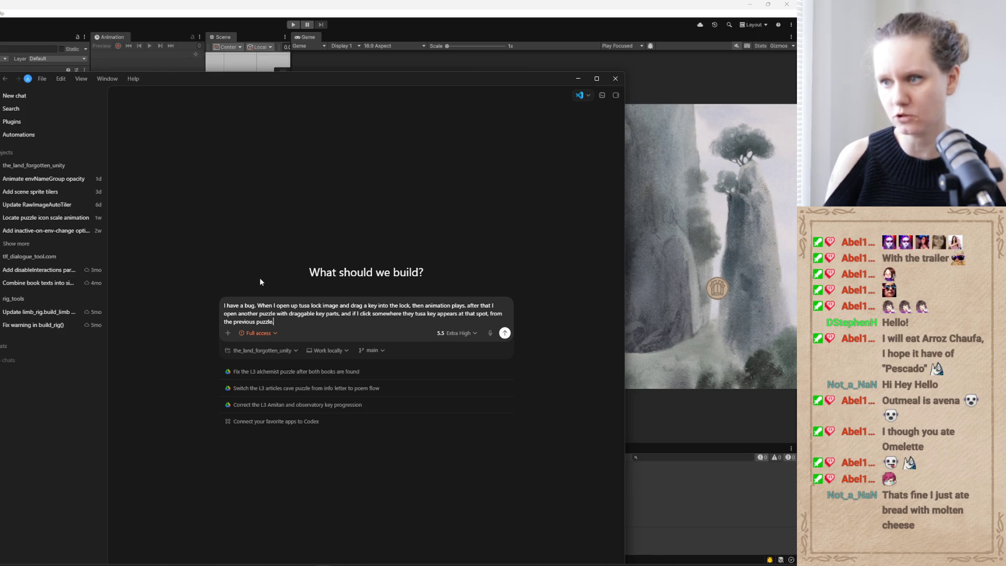
pyautogui.press('Return')
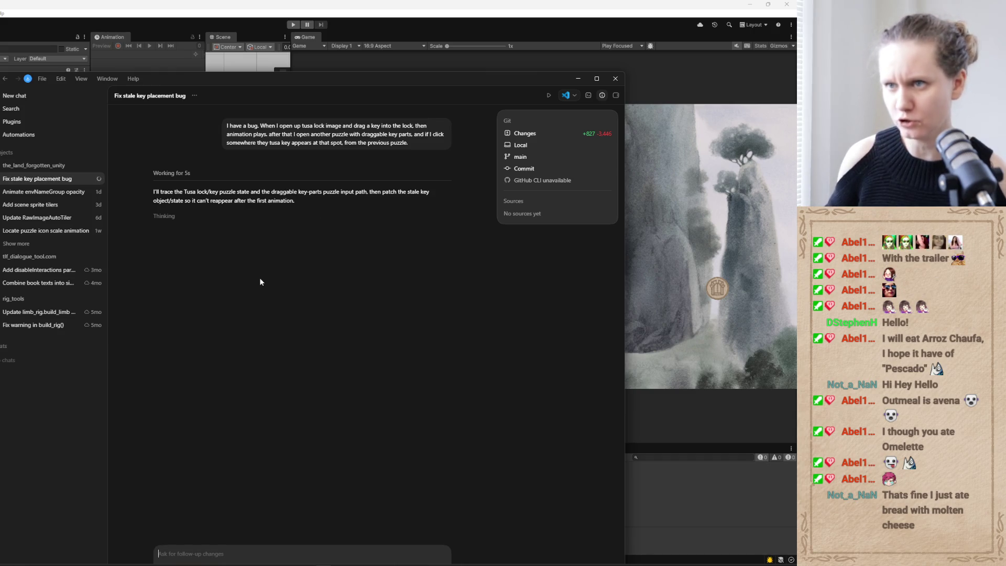
pyautogui.hotkey('alt', 'Tab')
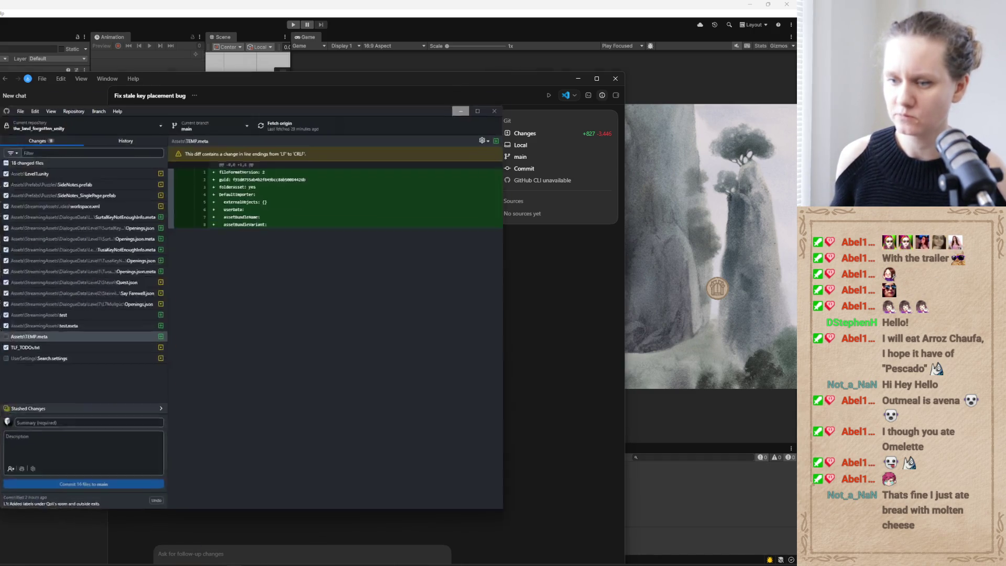
# Review the changes to TLF_TODOs.txt, Level1.unity and SideNotes.prefab.
pyautogui.click(16, 329)
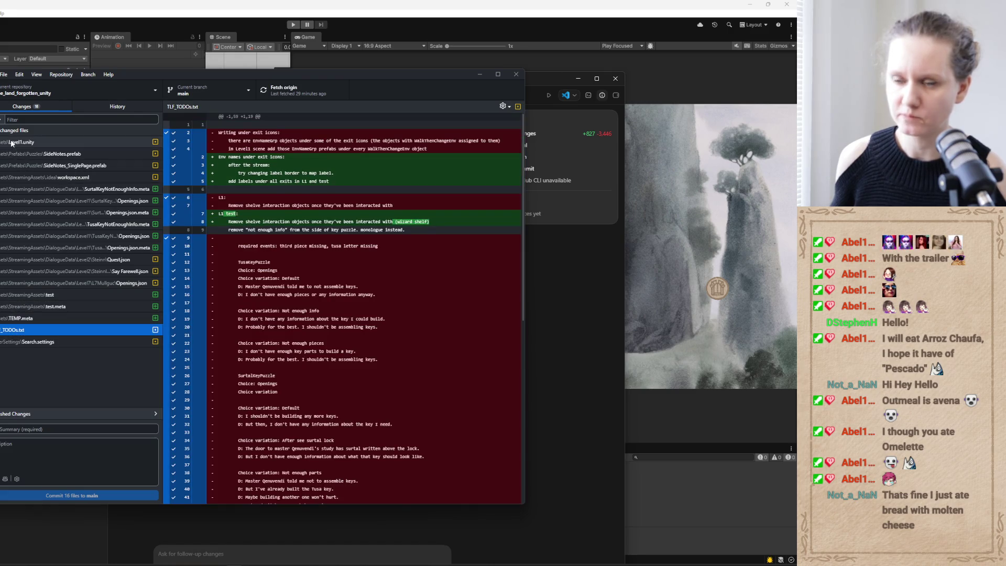
pyautogui.click(12, 142)
pyautogui.click(24, 152)
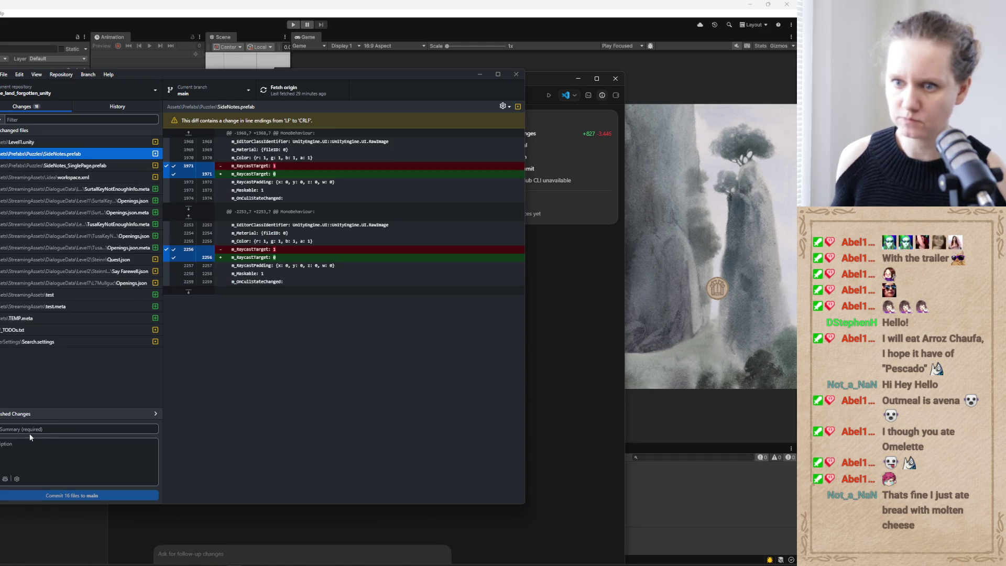
# Commit the 16 files to main as 'L1: puzzle changes' and minimize GitHub Desktop.
pyautogui.click(15, 427)
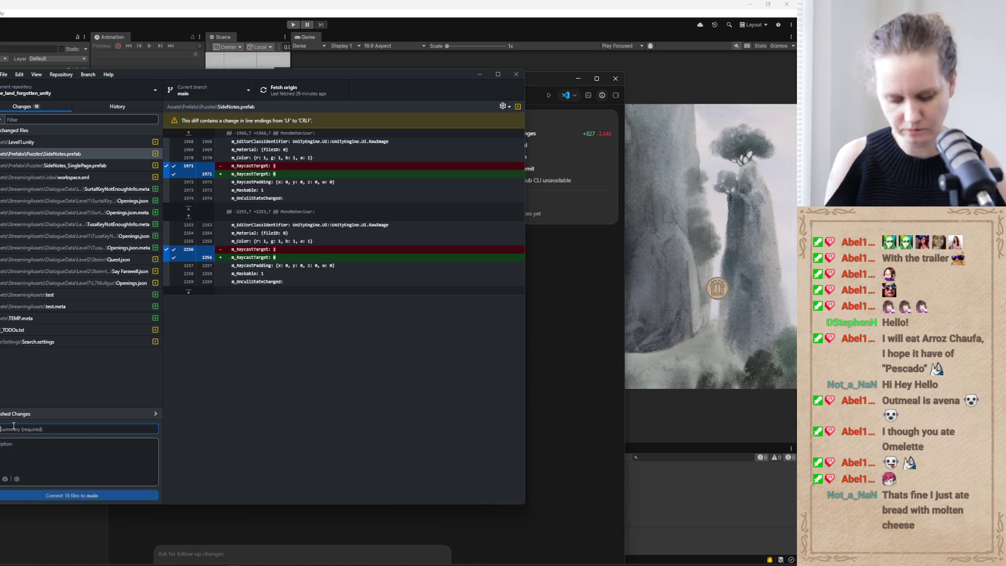
pyautogui.write('L1')
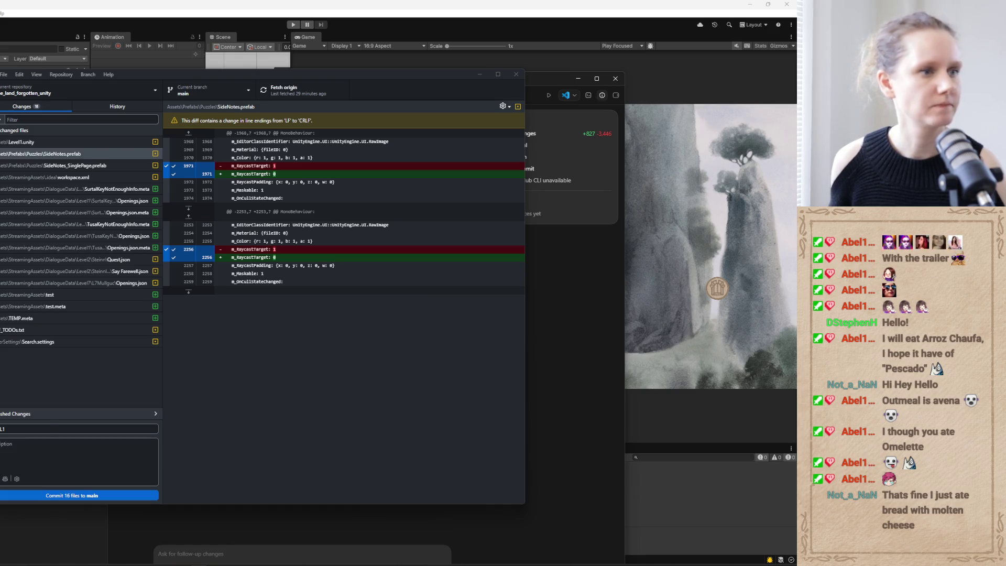
pyautogui.click(34, 429)
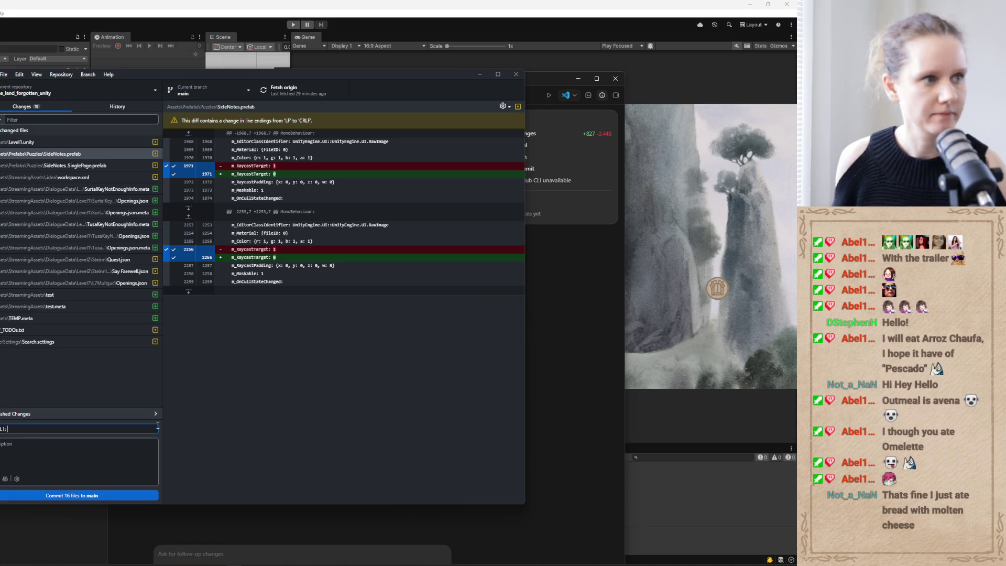
pyautogui.write(' puzzle')
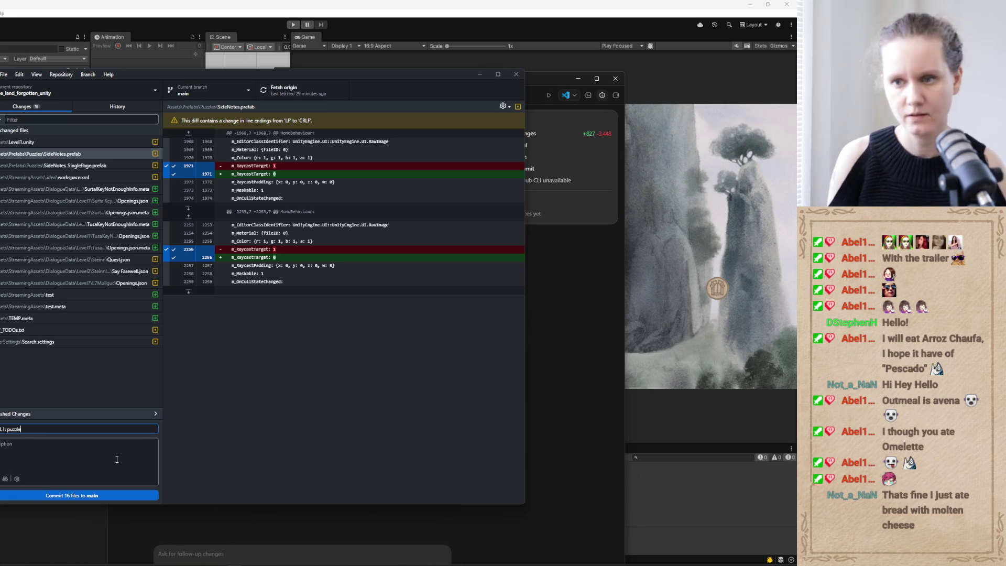
pyautogui.write(' changes')
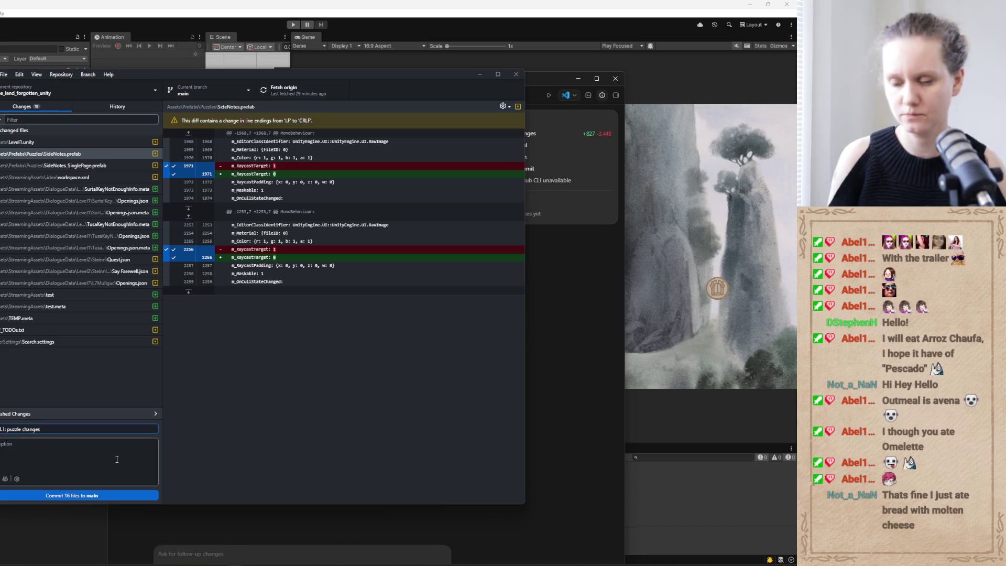
pyautogui.click(105, 494)
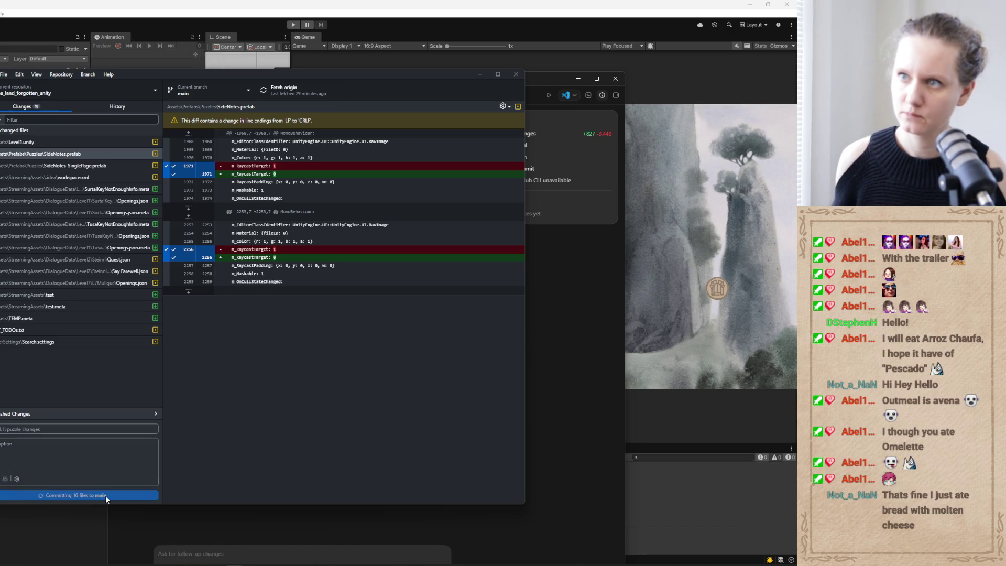
pyautogui.click(301, 96)
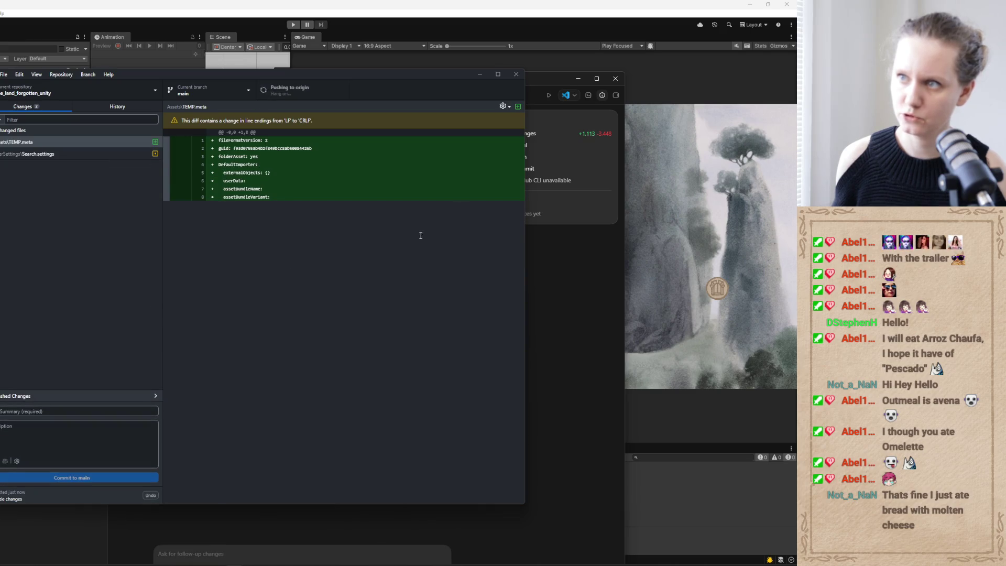
pyautogui.click(480, 75)
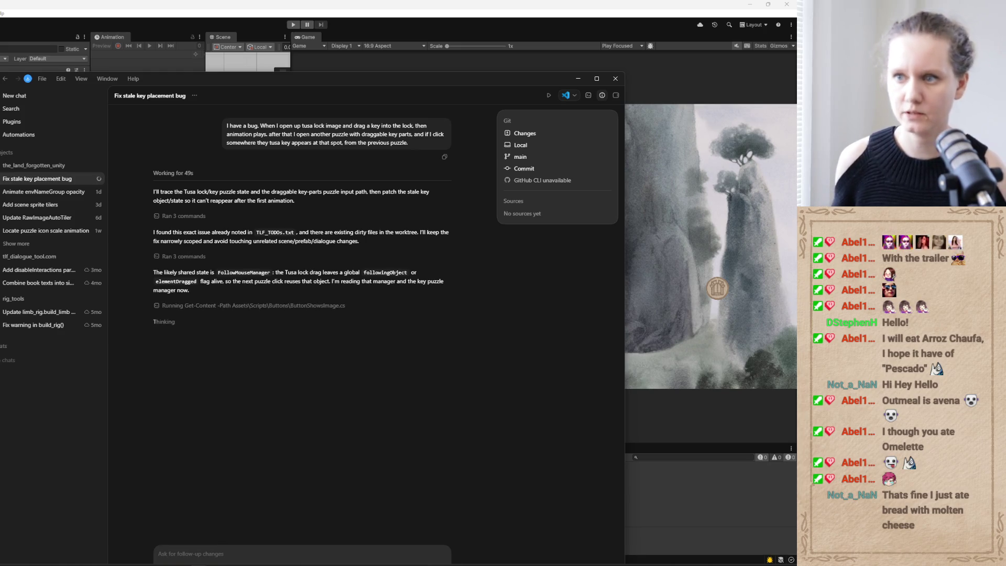
# Commit the Level1.unity scene change to main and minimize GitHub Desktop.
pyautogui.hotkey('alt', 'Tab')
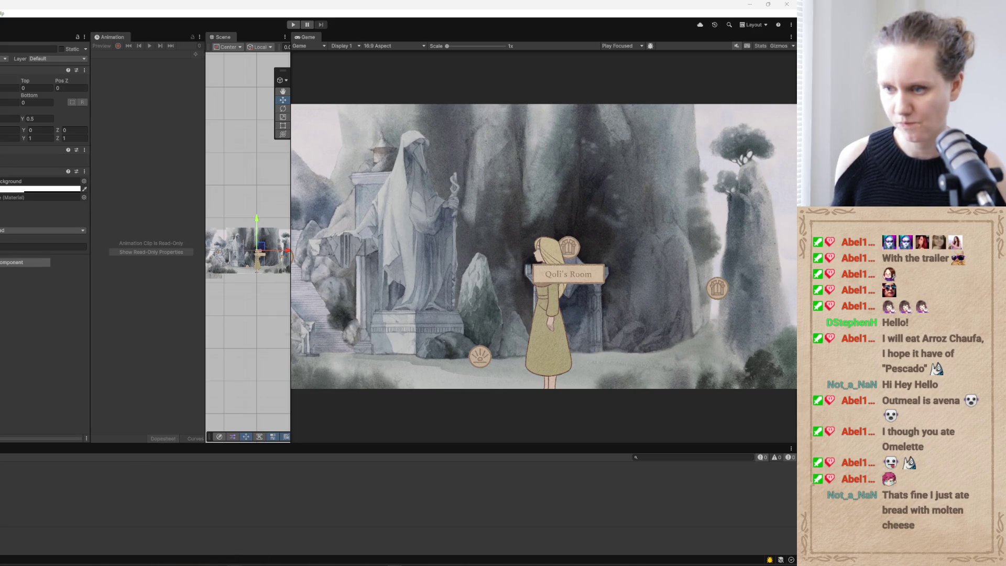
pyautogui.hotkey('alt', 'Tab')
pyautogui.click(49, 486)
pyautogui.click(302, 86)
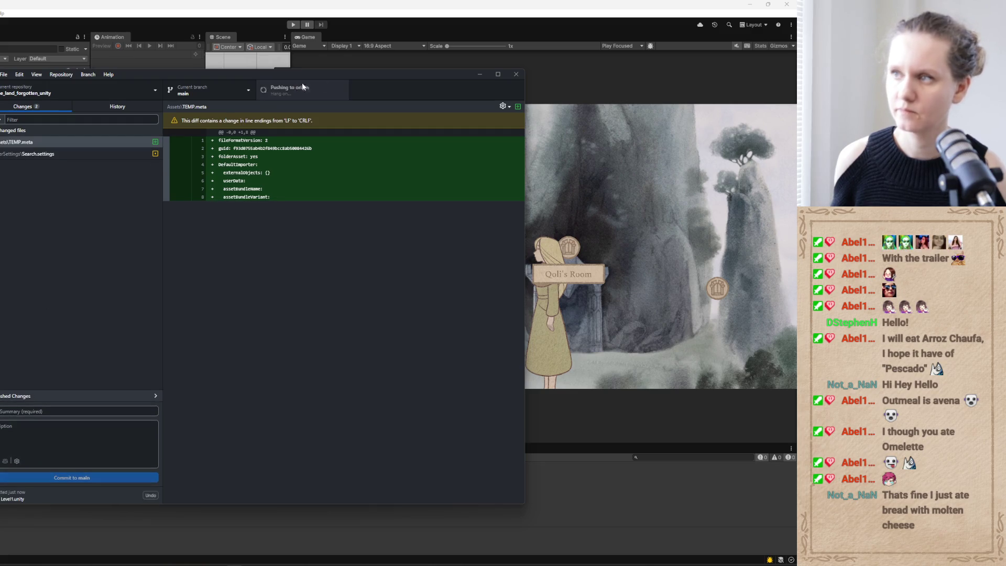
pyautogui.click(480, 74)
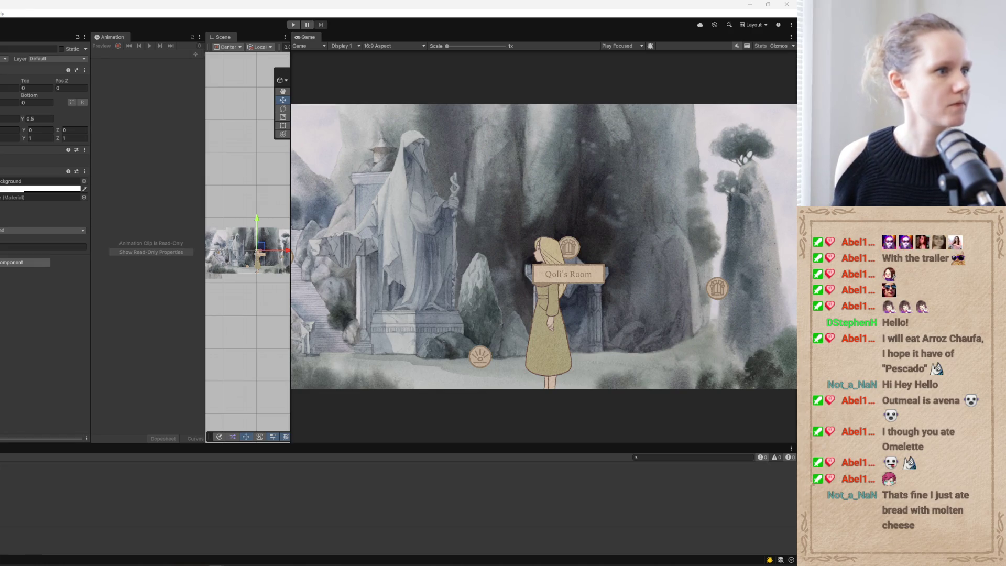
pyautogui.hotkey('alt', 'Tab')
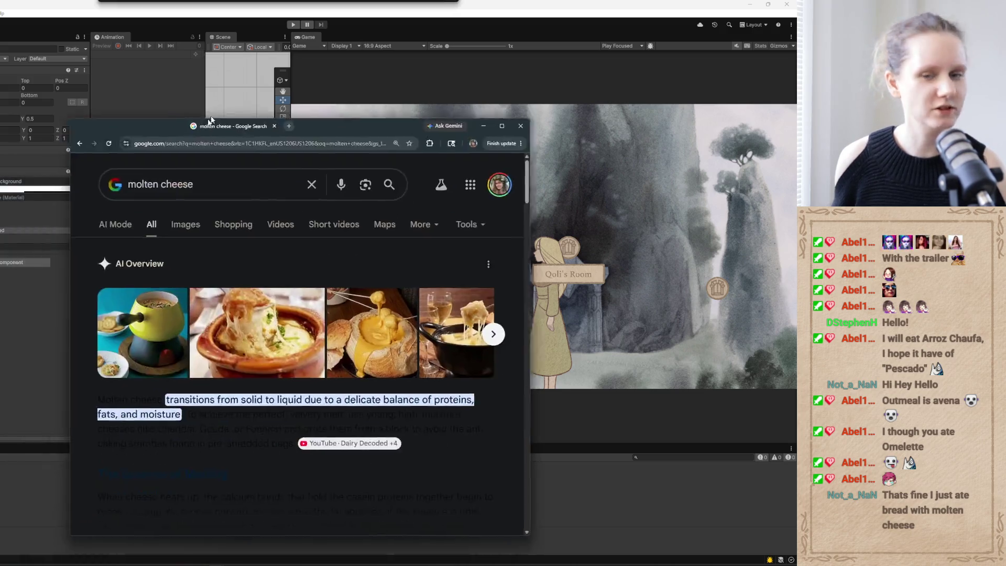
# Move and scroll the molten cheese search results, then close the Chrome window.
pyautogui.moveTo(266, 124); pyautogui.dragTo(177, 64)
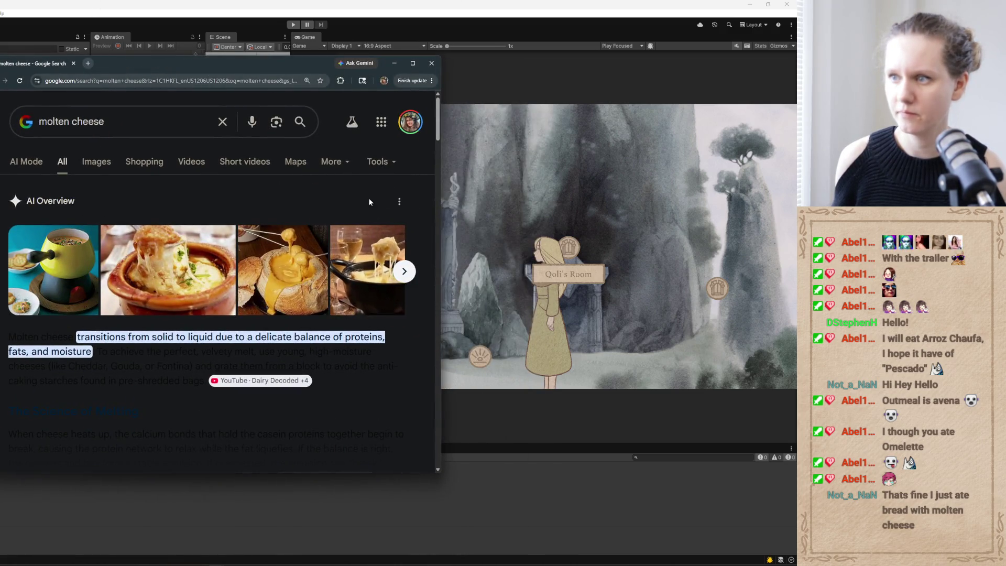
pyautogui.scroll(-5, 412, 199)
pyautogui.scroll(-5, 412, 199)
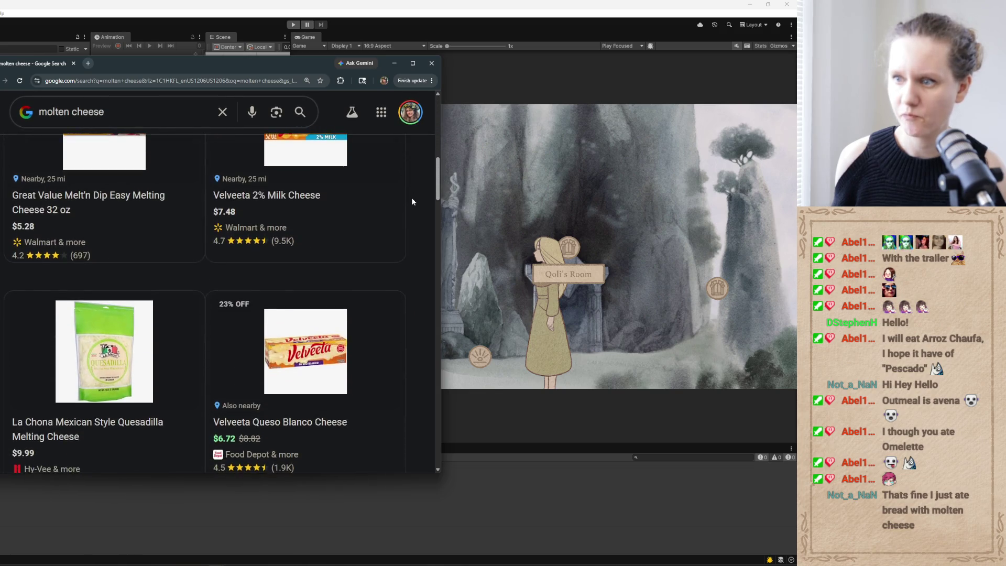
pyautogui.scroll(12, 412, 199)
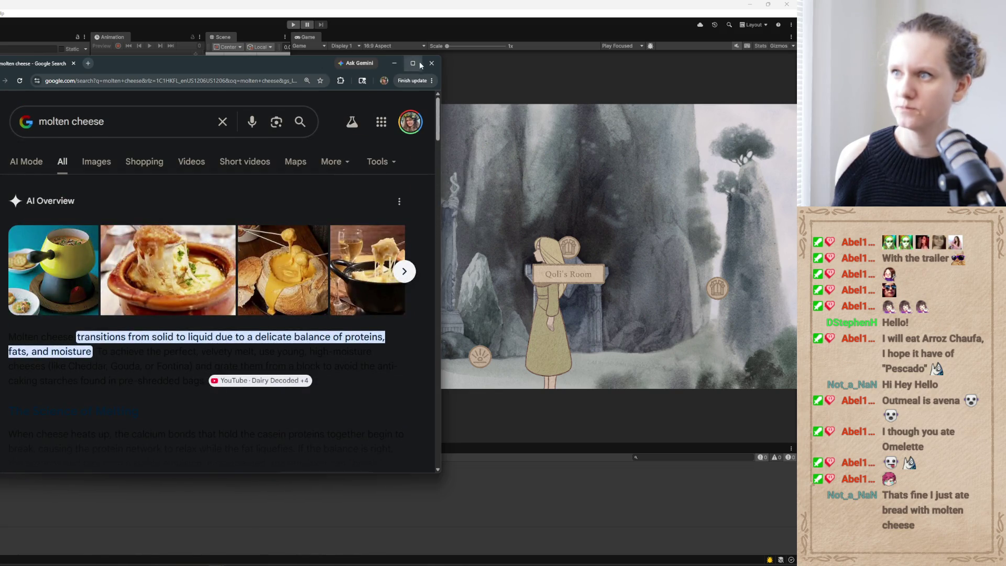
pyautogui.click(428, 62)
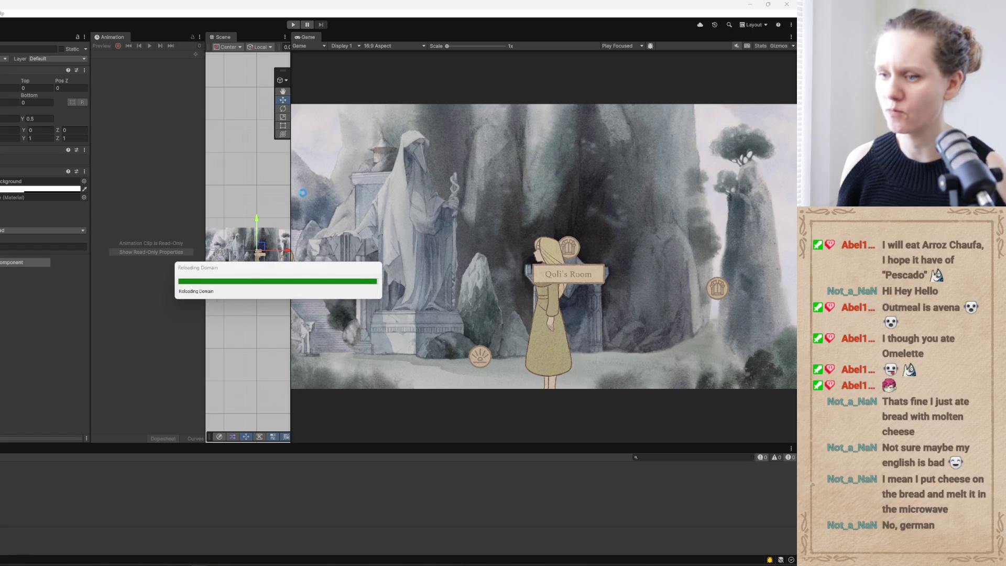
# After Unity finishes reloading, switch to the Codex chat about the stale key placement bug.
pyautogui.hotkey('alt', 'Tab')
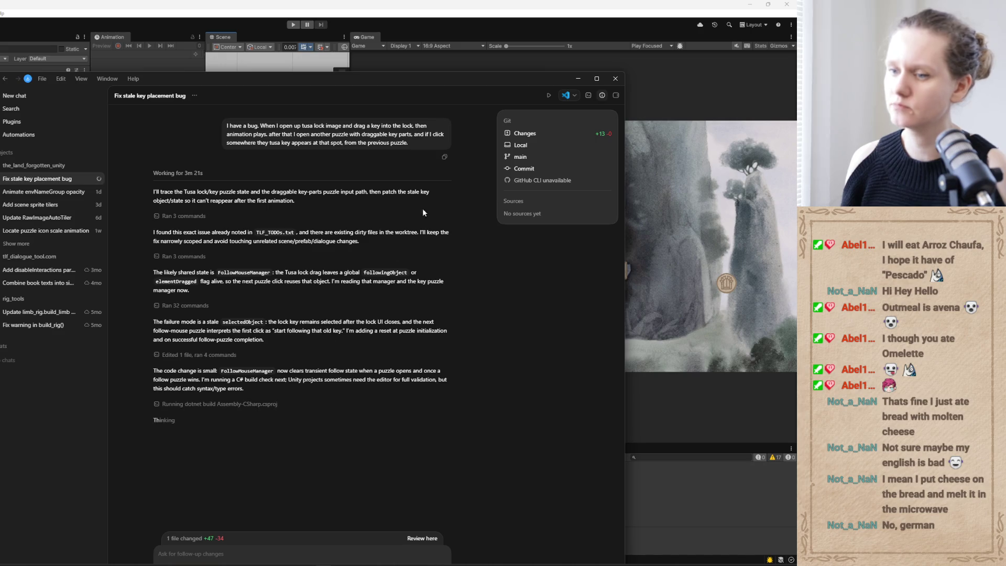
# Widen the Notepad++ task list, then read Codex's finished stale-key fix with dotnet build passing.
pyautogui.click(578, 78)
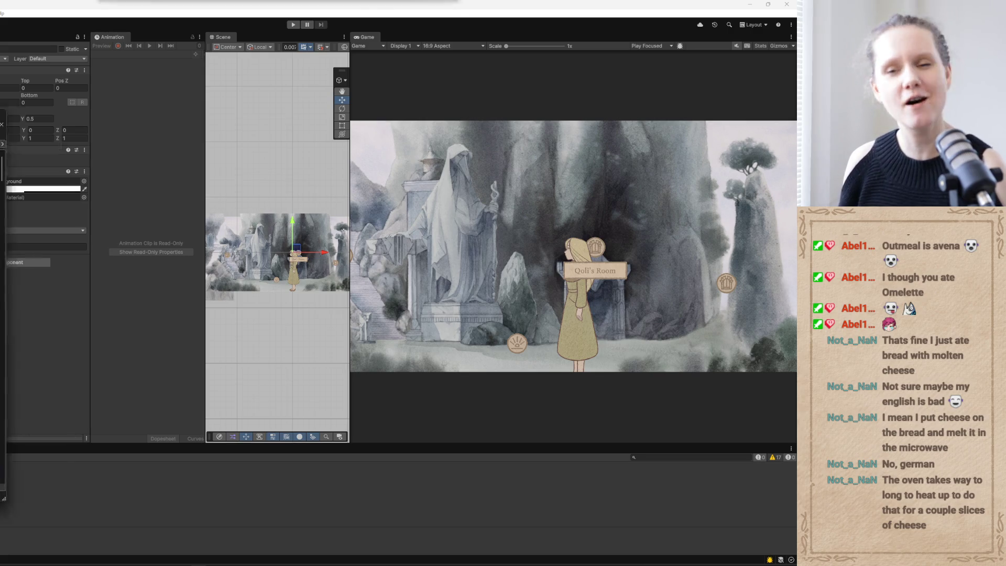
pyautogui.hotkey('alt', 'Tab')
pyautogui.moveTo(271, 245)
pyautogui.mouseDown()
pyautogui.moveTo(635, 245)
pyautogui.moveTo(558, 247)
pyautogui.mouseUp()
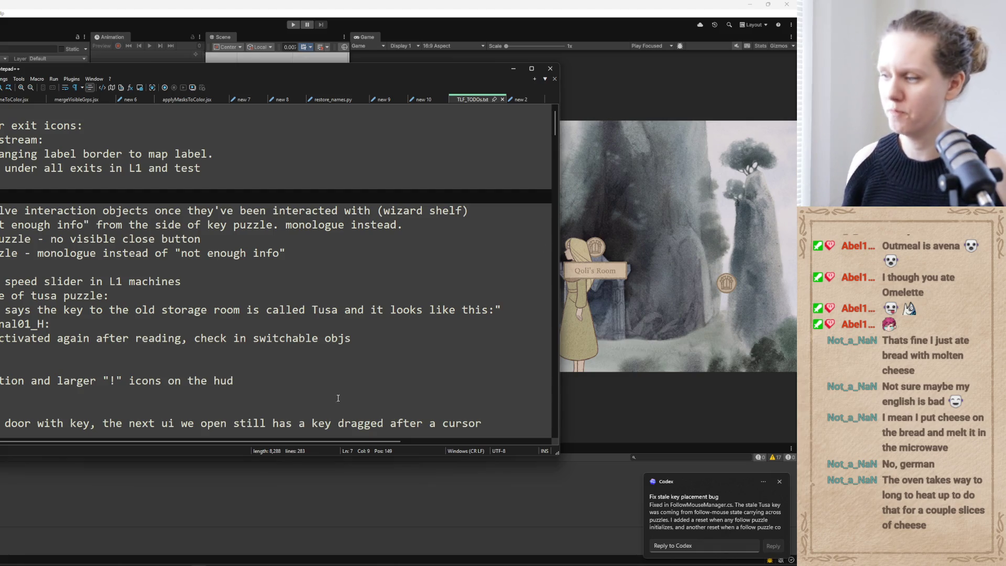
pyautogui.click(667, 504)
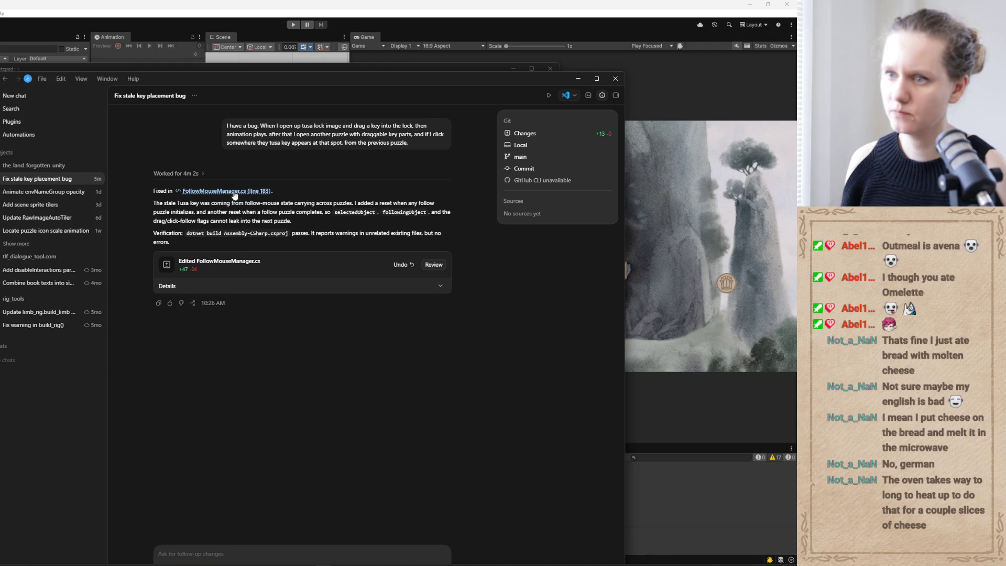
pyautogui.click(577, 78)
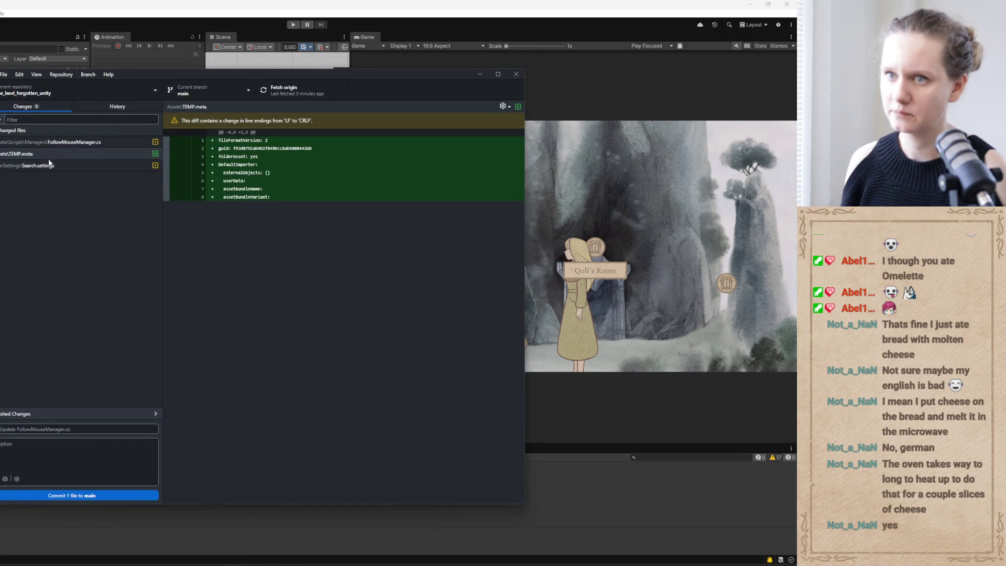
# Review the FollowMouseManager.cs diff, selecting the new ClearCurrentFollowState method lines.
pyautogui.click(73, 142)
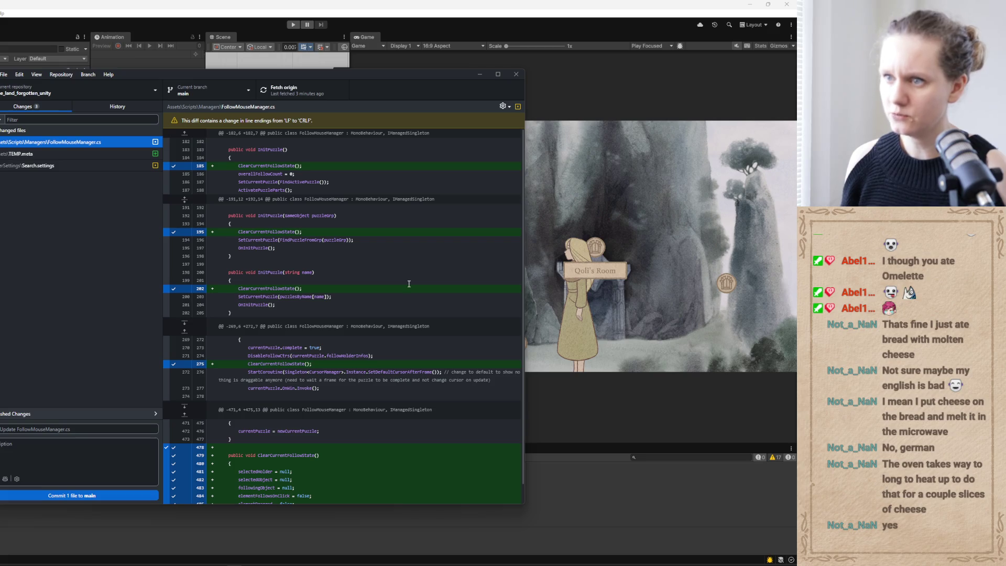
pyautogui.scroll(-2, 409, 284)
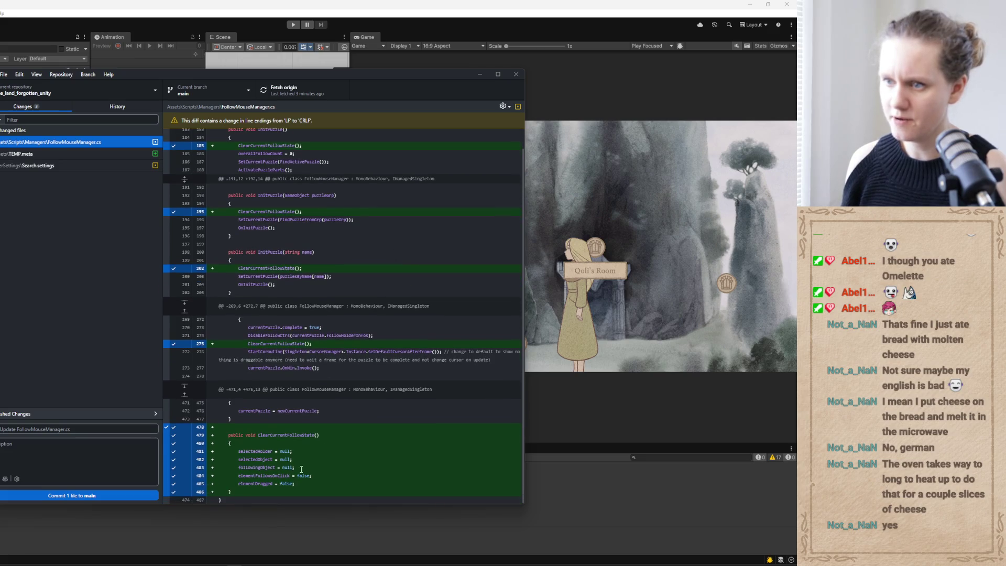
pyautogui.moveTo(233, 492); pyautogui.dragTo(207, 435)
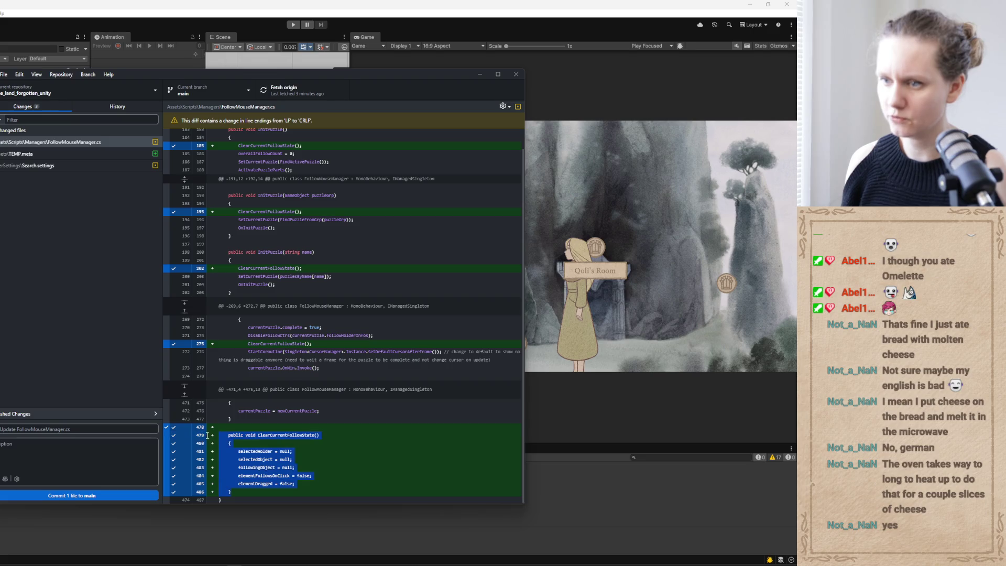
pyautogui.click(479, 74)
# Start Play mode, enlarge the Game view, and open the pause menu's Load save list.
pyautogui.click(293, 24)
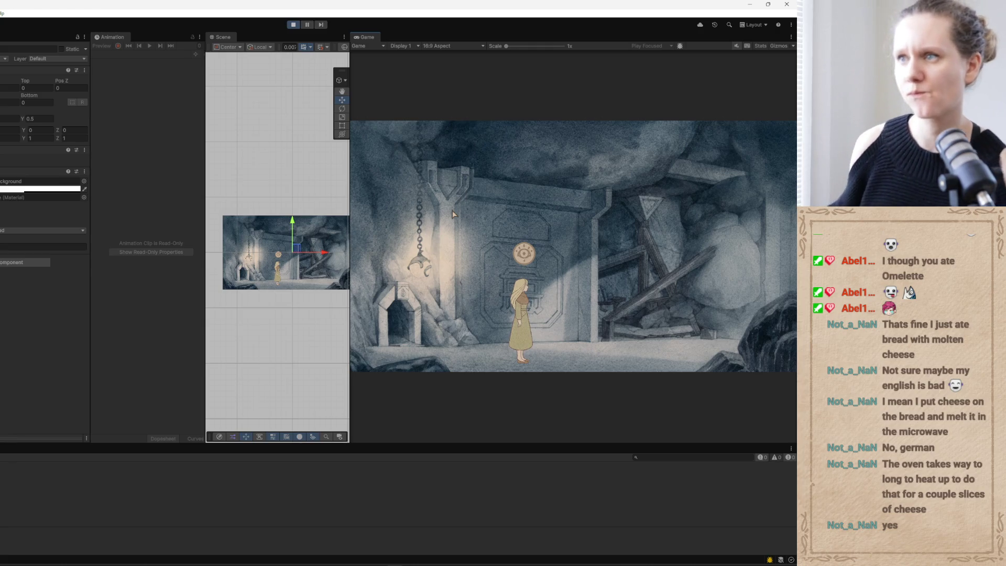
pyautogui.moveTo(349, 250); pyautogui.dragTo(270, 249)
pyautogui.click(439, 377)
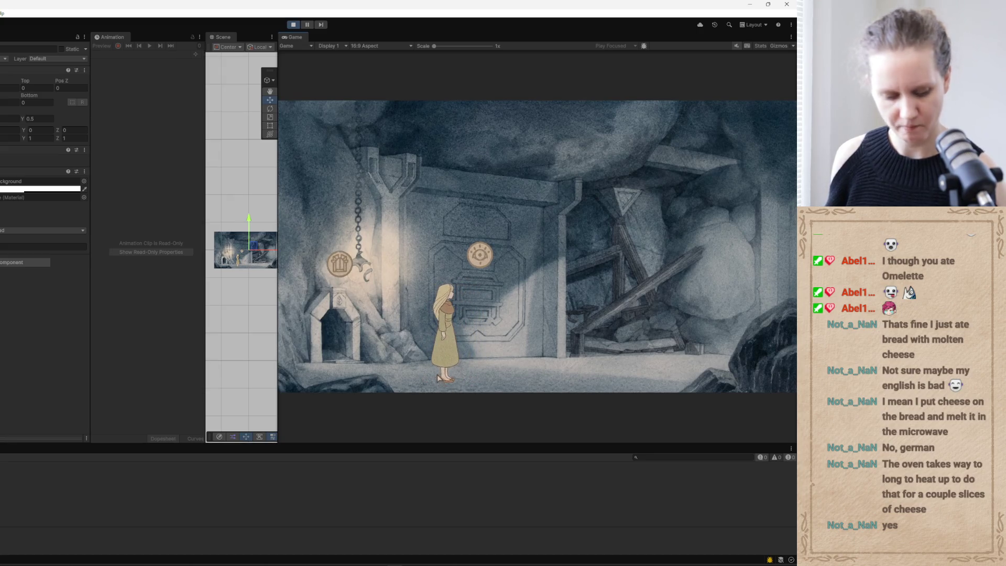
pyautogui.press('Escape')
pyautogui.click(530, 250)
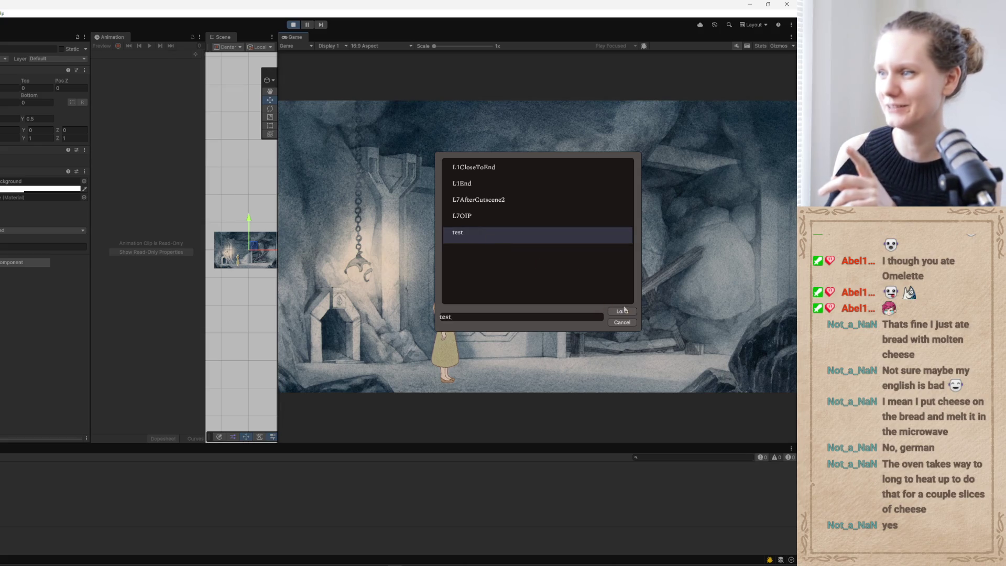
# Load the test save and insert the key into the TUSA door's central circle.
pyautogui.press('Return')
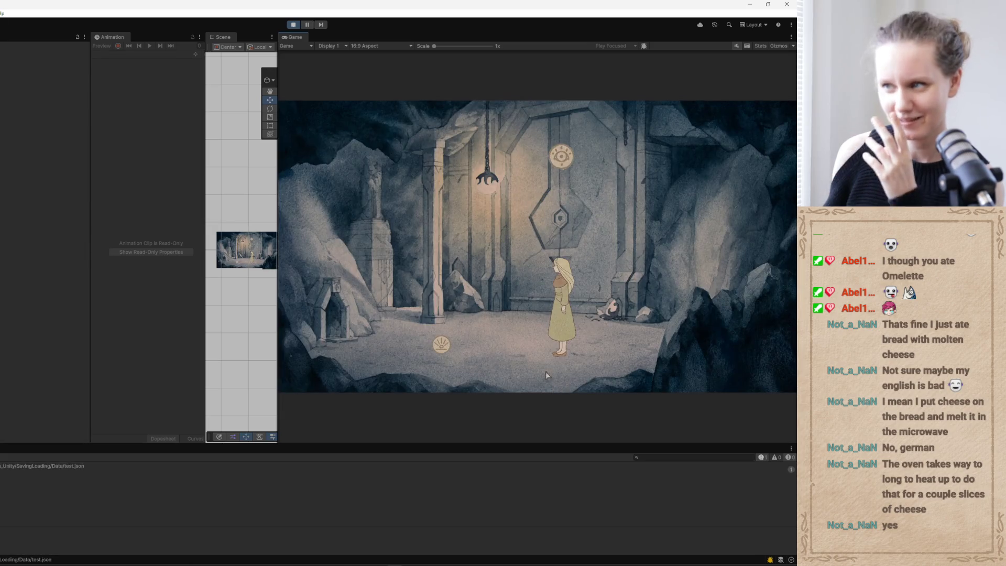
pyautogui.click(560, 160)
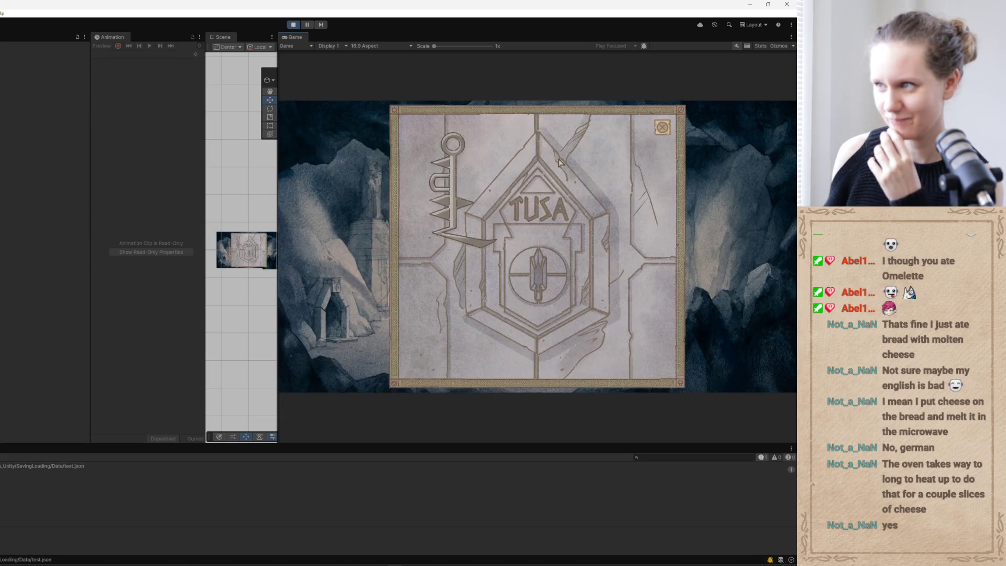
pyautogui.click(453, 190)
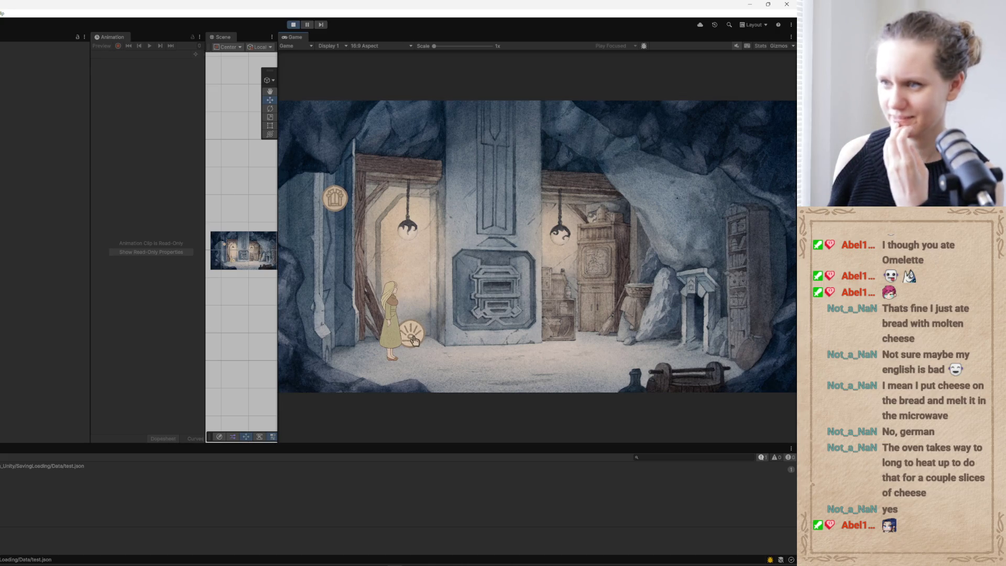
# Pick up the item beside the girl, then inspect and close the oven puzzle.
pyautogui.click(413, 340)
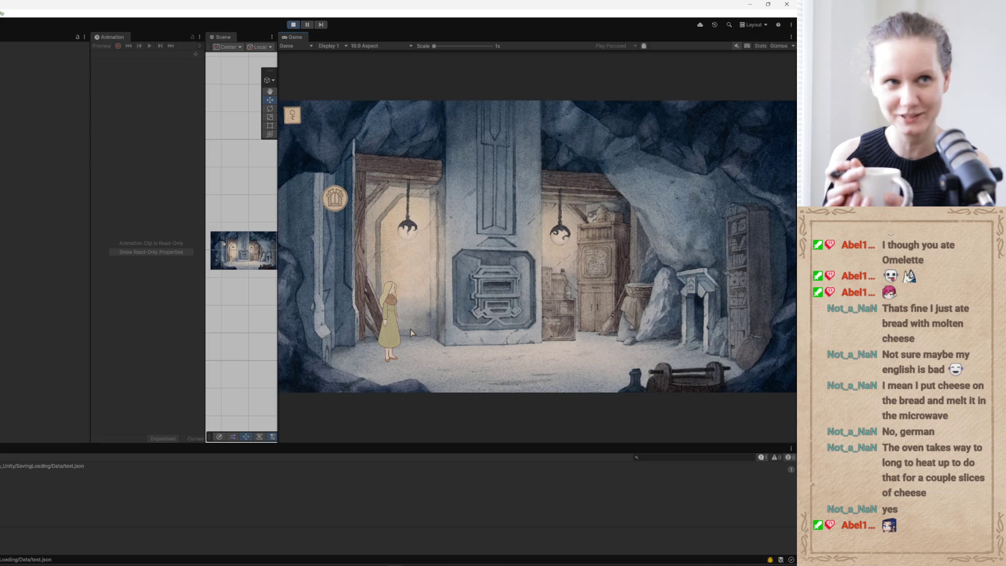
pyautogui.click(497, 247)
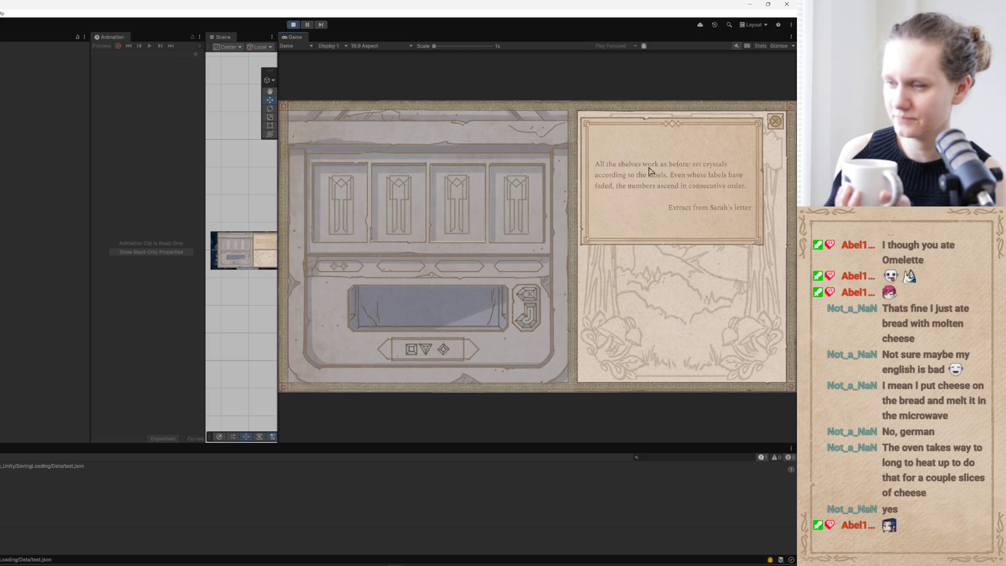
pyautogui.click(775, 122)
# Check the journal page and close it, then stop the play test.
pyautogui.click(417, 358)
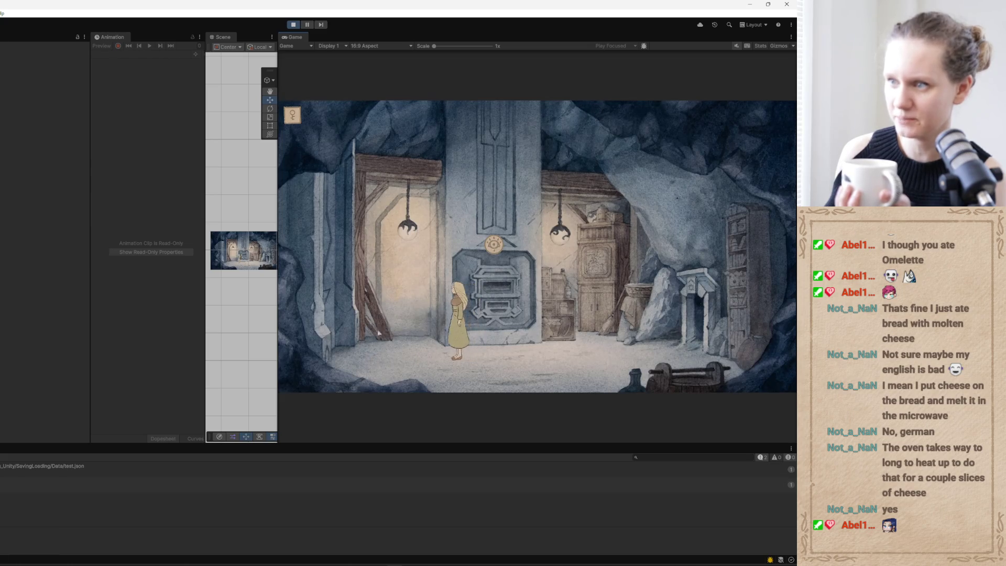
pyautogui.click(292, 123)
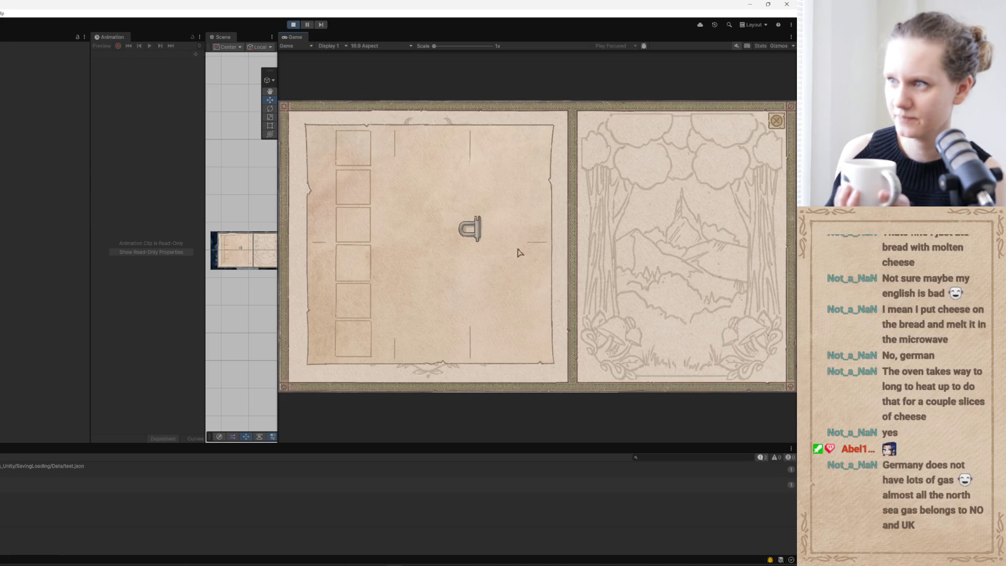
pyautogui.click(474, 231)
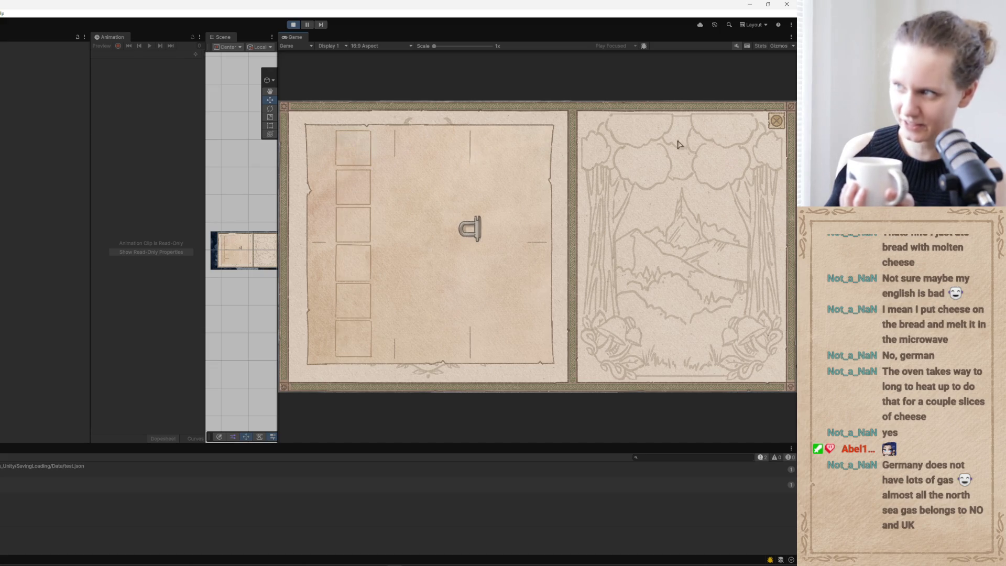
pyautogui.click(777, 123)
pyautogui.hotkey('ctrl', 'p')
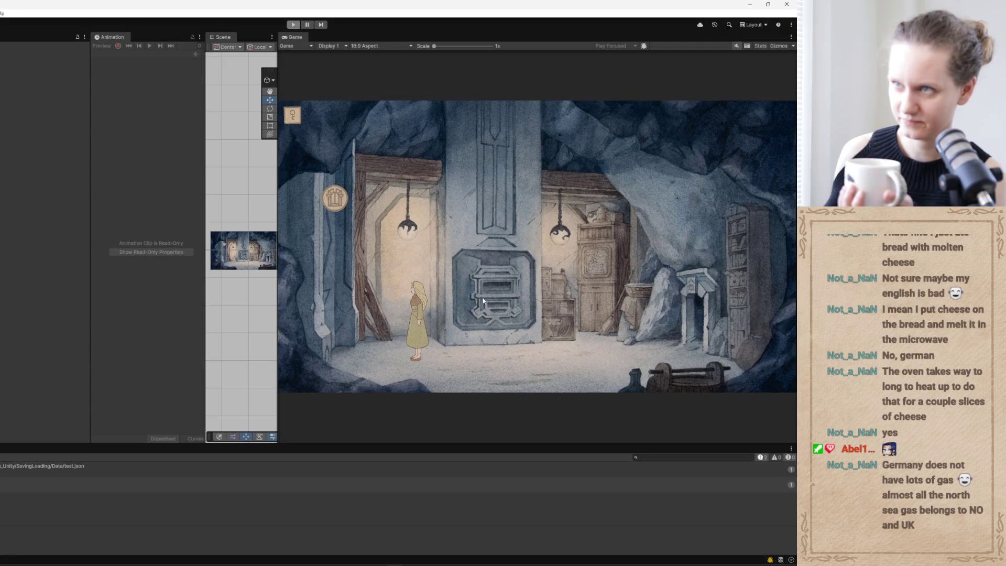
pyautogui.hotkey('alt', 'Tab')
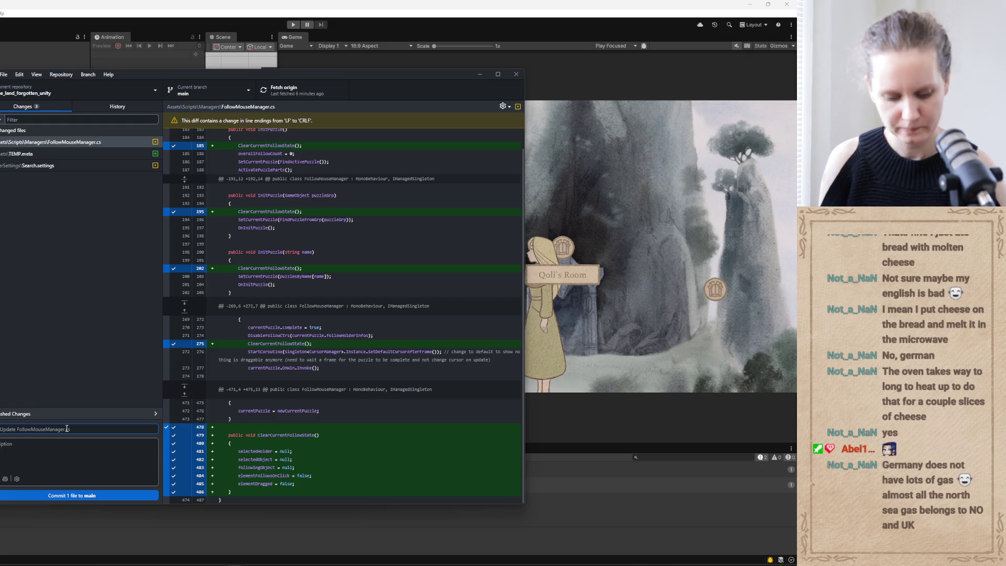
# Write the commit summary 'UI: fix for elements following cursor in-between puzzles' plus a description.
pyautogui.write('UI: fix')
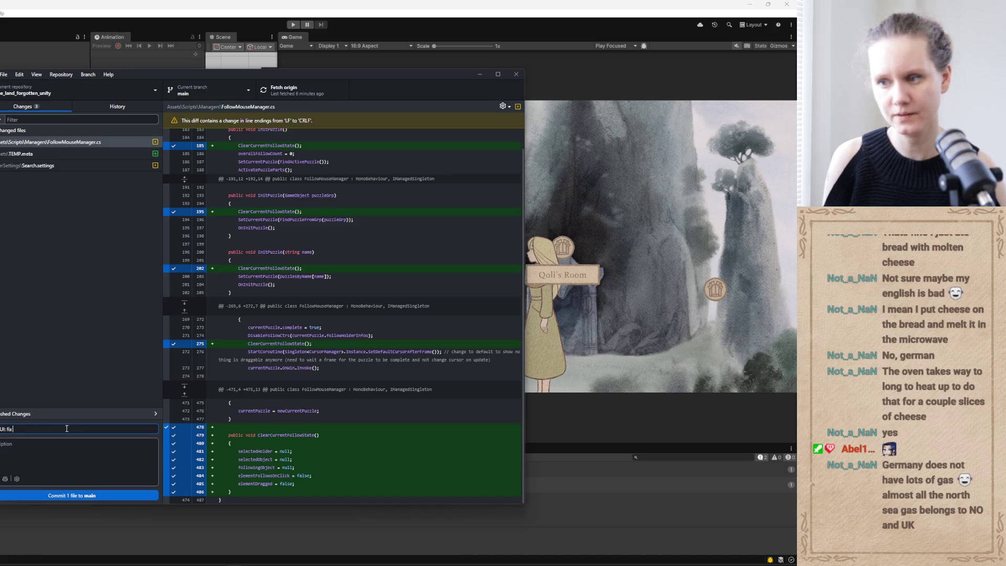
pyautogui.write(' for')
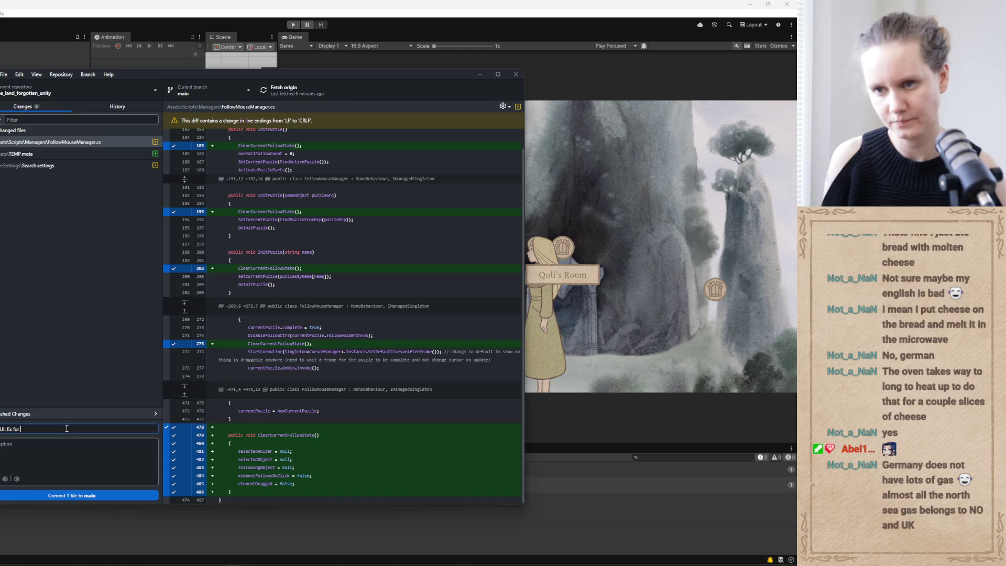
pyautogui.write('elements following ')
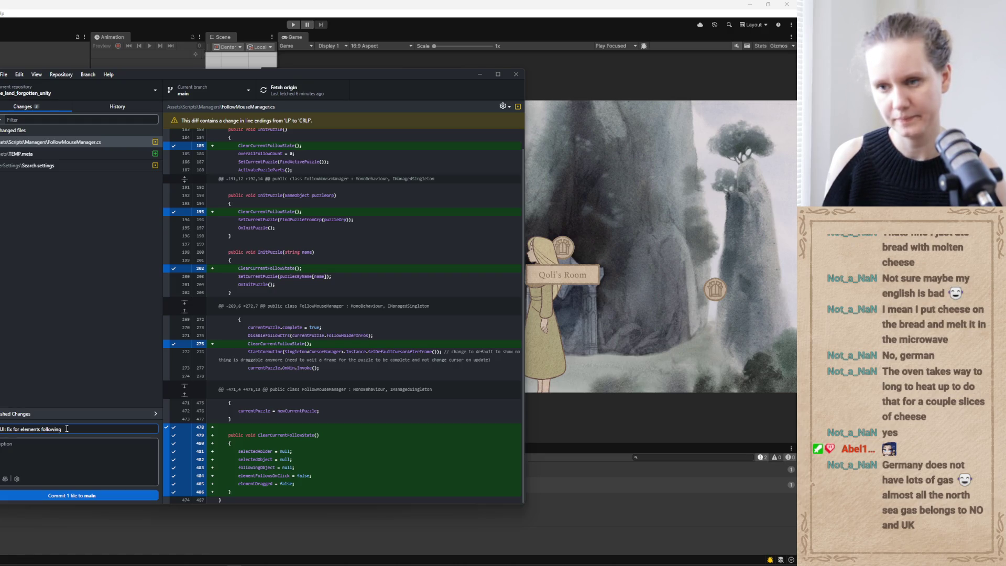
pyautogui.write('cursor')
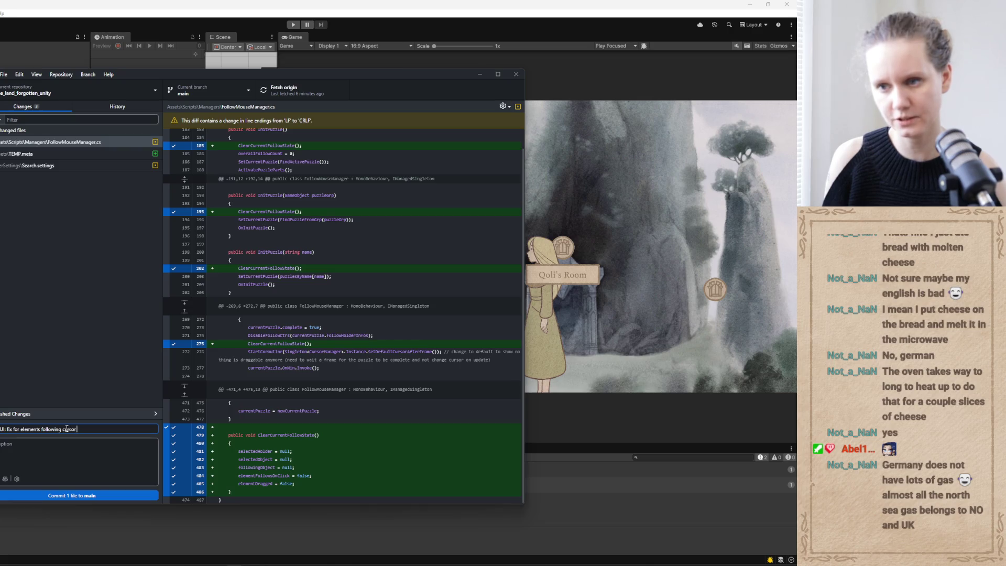
pyautogui.write(' in-betwee')
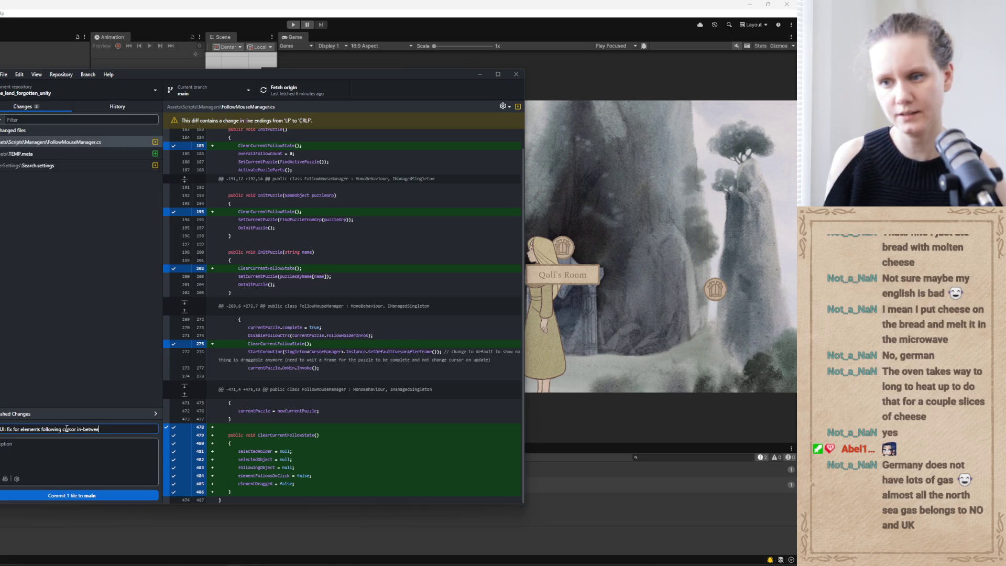
pyautogui.write('n puzzles')
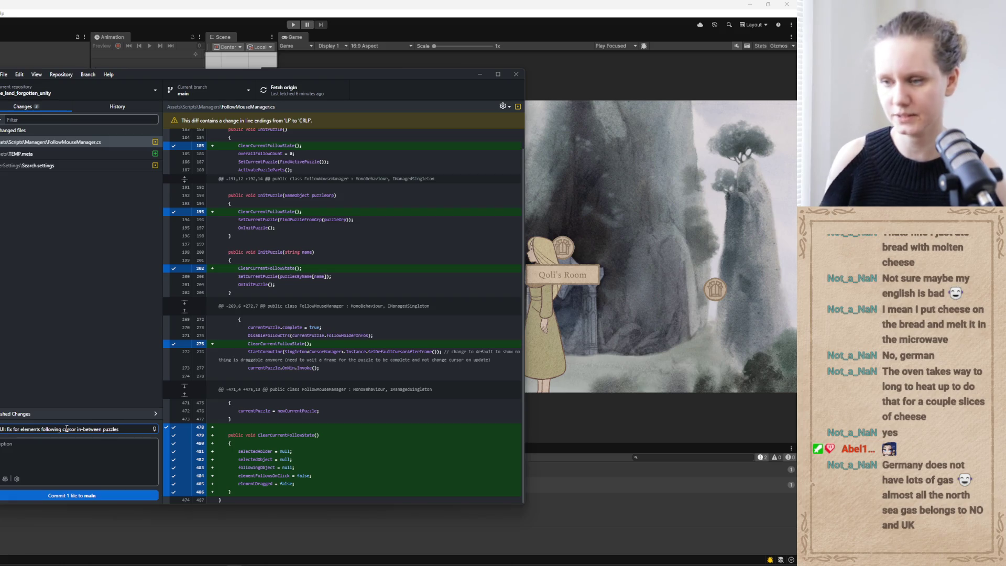
pyautogui.click(66, 452)
pyautogui.press('Return')
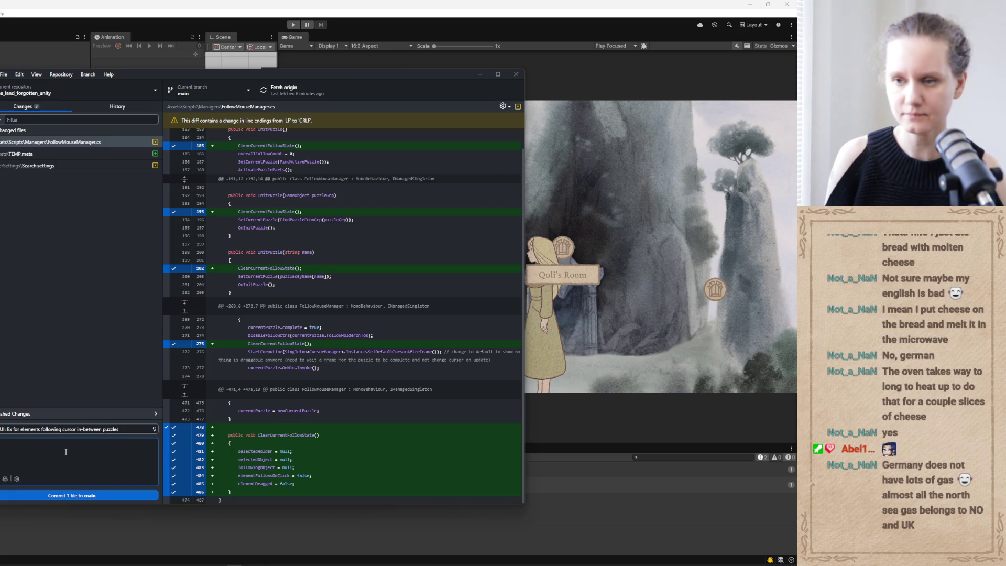
pyautogui.write('ng ')
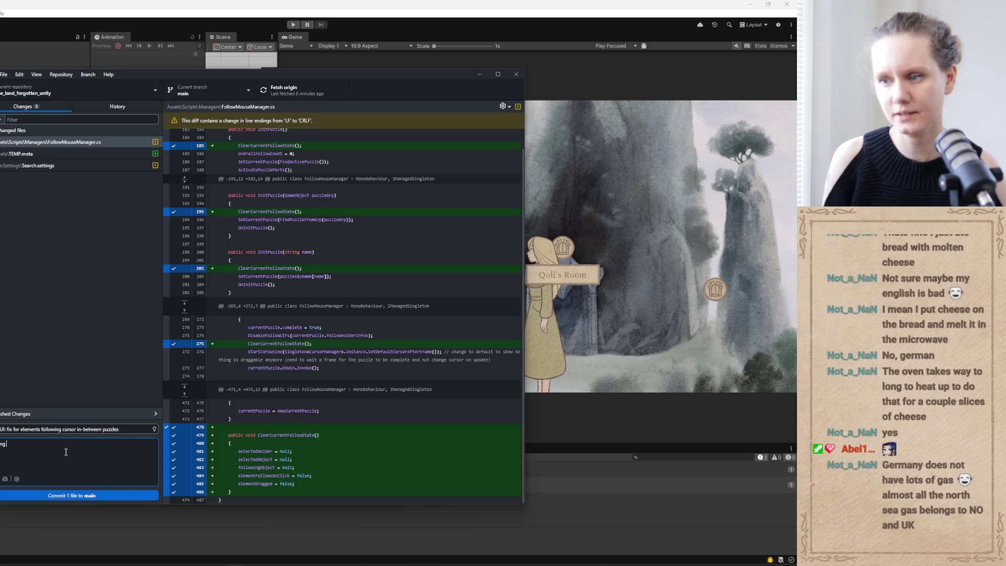
pyautogui.write('follow s')
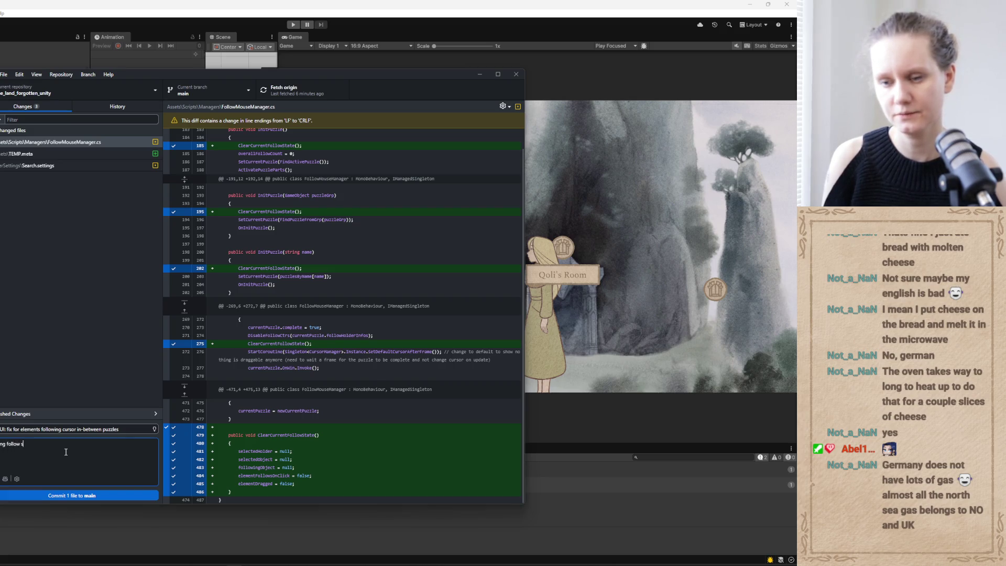
pyautogui.write('tate in')
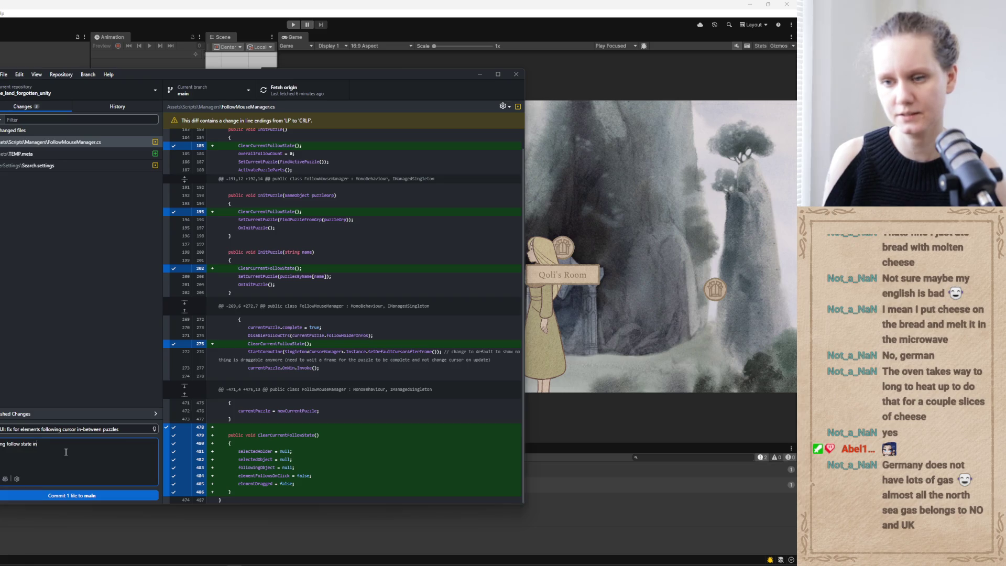
pyautogui.write('-between')
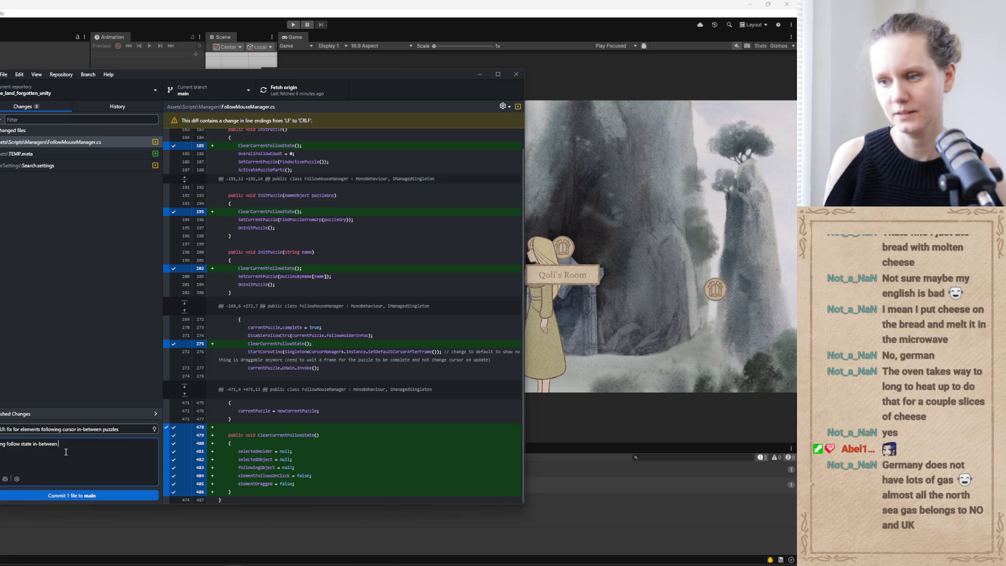
pyautogui.write(' puz')
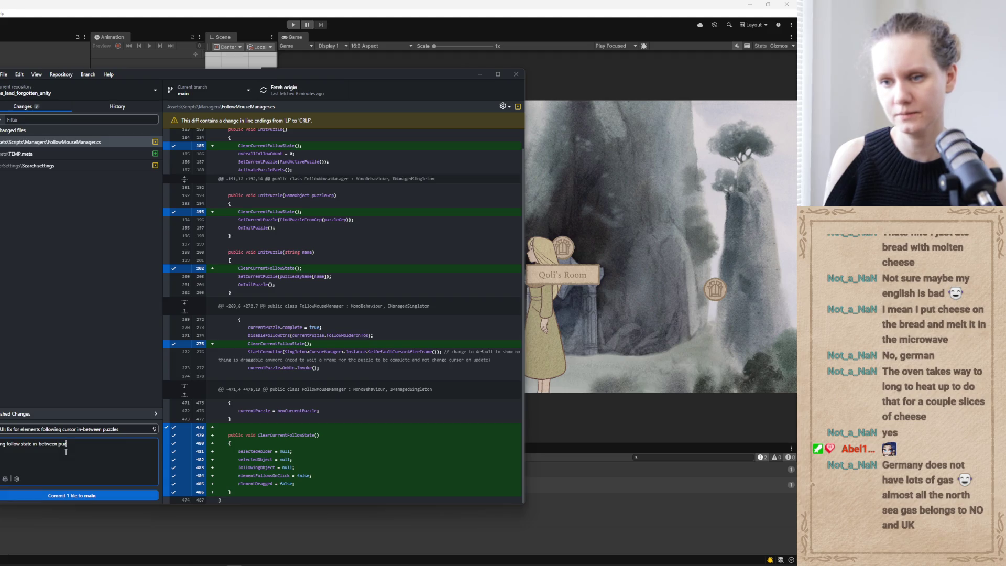
pyautogui.press('BackSpace')
pyautogui.press('BackSpace')
pyautogui.press('BackSpace')
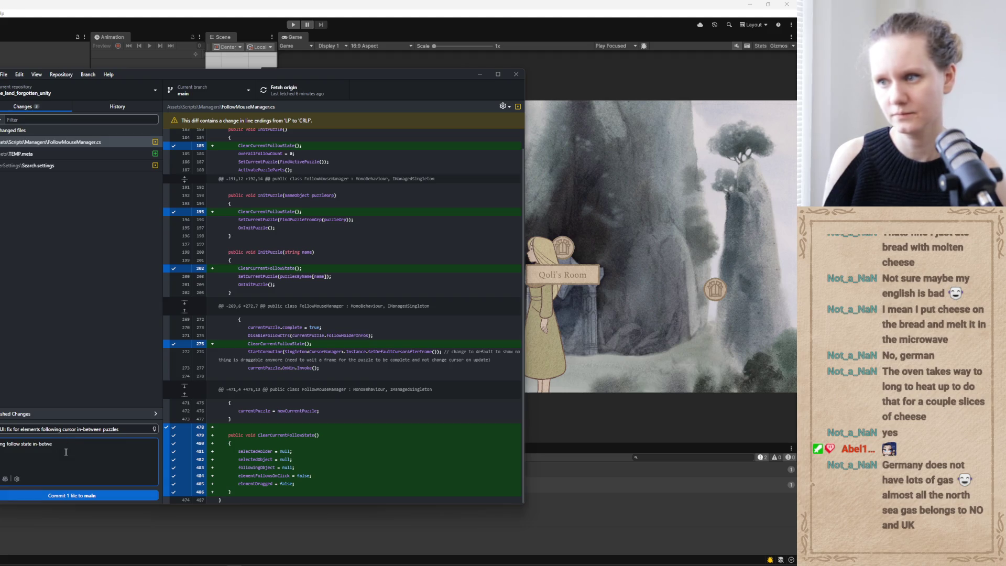
pyautogui.press('BackSpace')
pyautogui.press('BackSpace')
pyautogui.press('BackSpace')
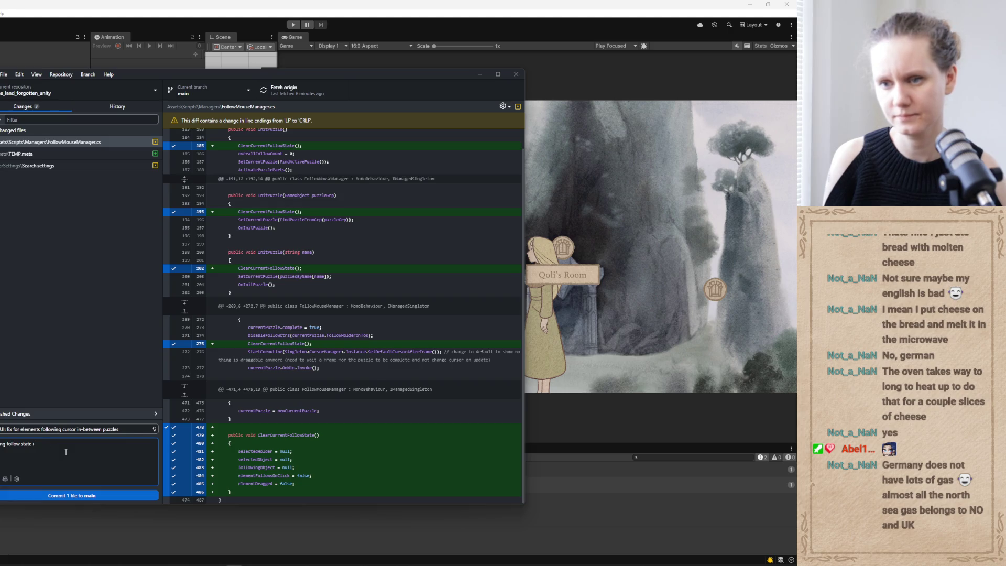
pyautogui.write('n follow')
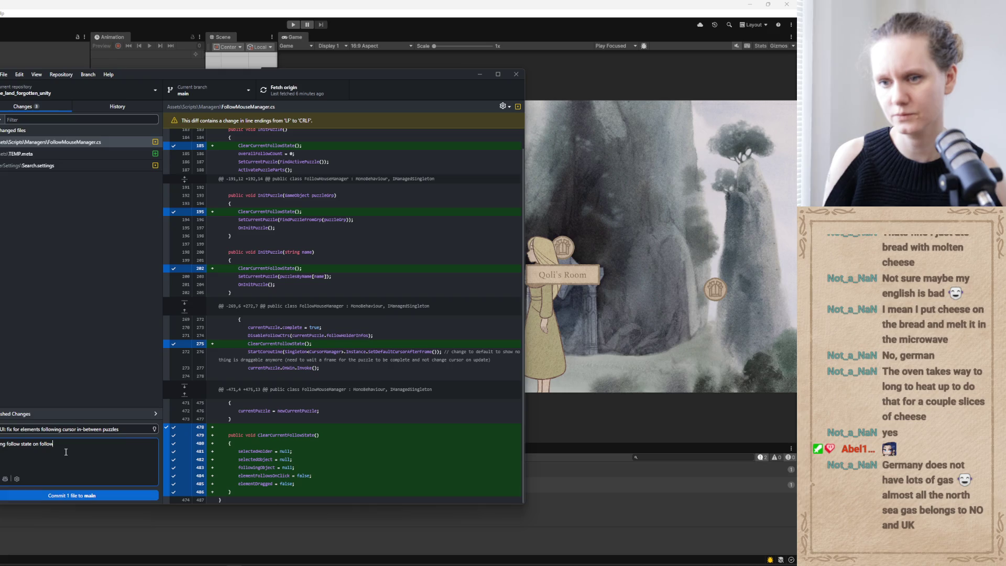
pyautogui.press('BackSpace')
pyautogui.press('BackSpace')
pyautogui.press('BackSpace')
pyautogui.write('puzzle init a')
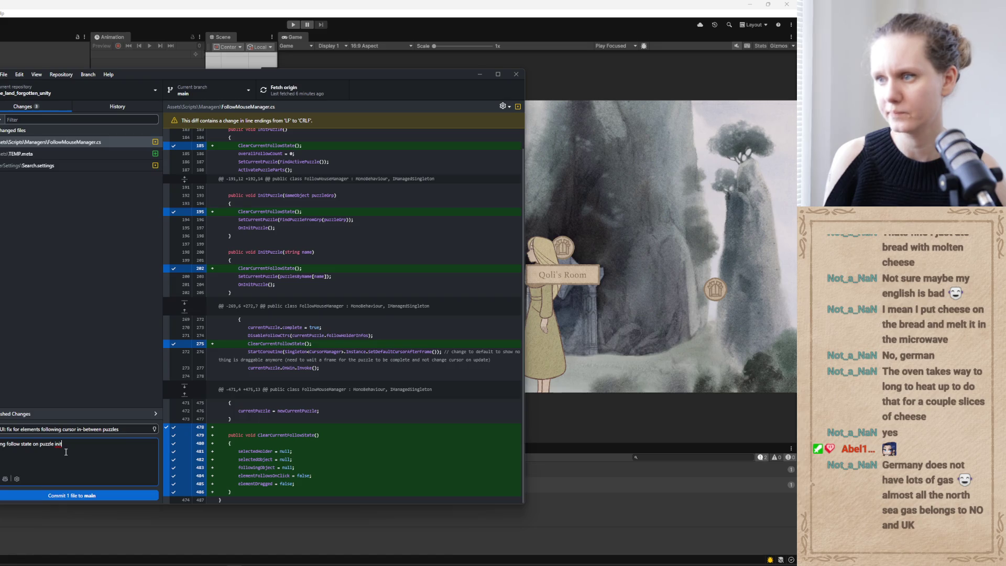
pyautogui.write('nd')
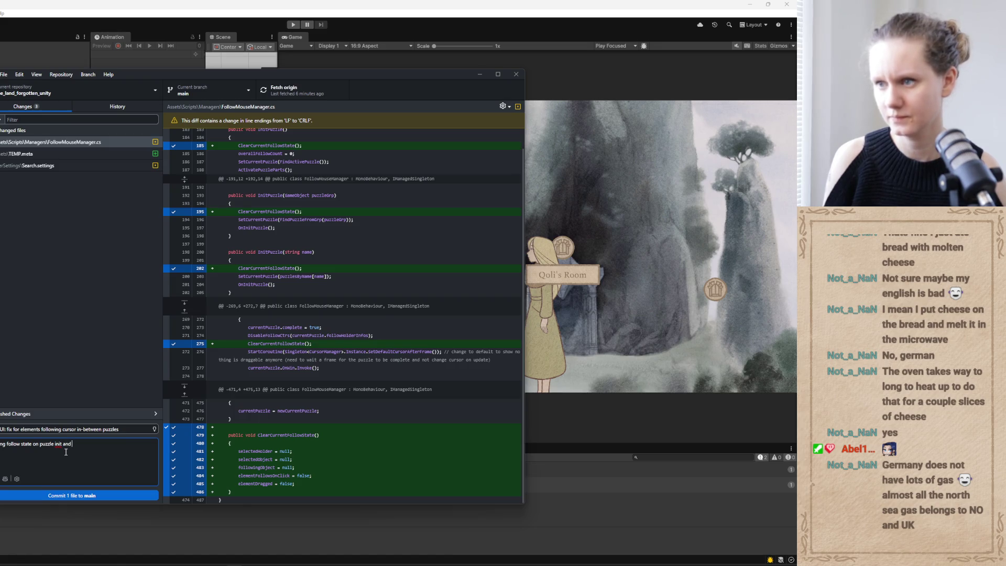
pyautogui.write(' end follow')
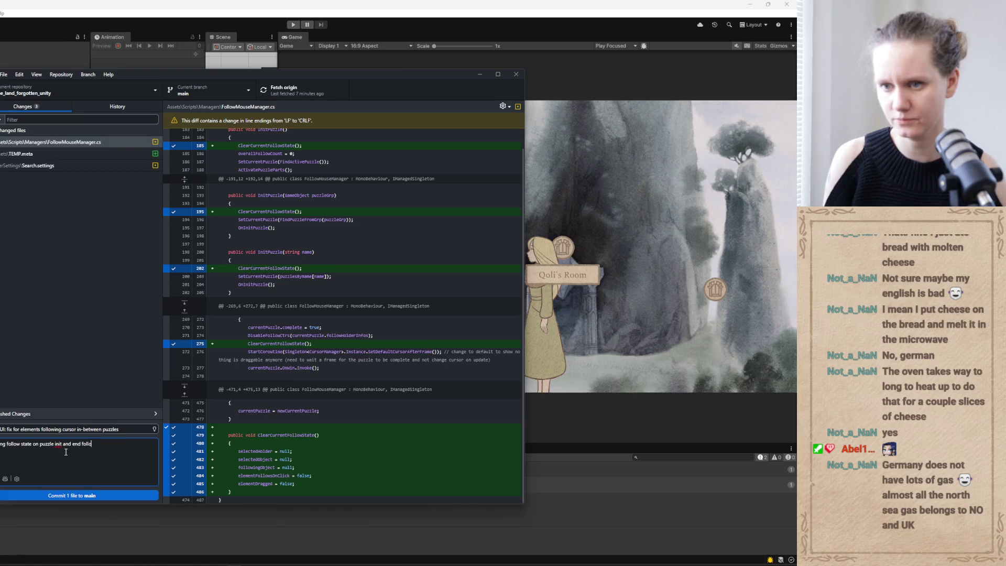
# Commit the FollowMouseManager.cs fix to main and push it to origin.
pyautogui.click(76, 495)
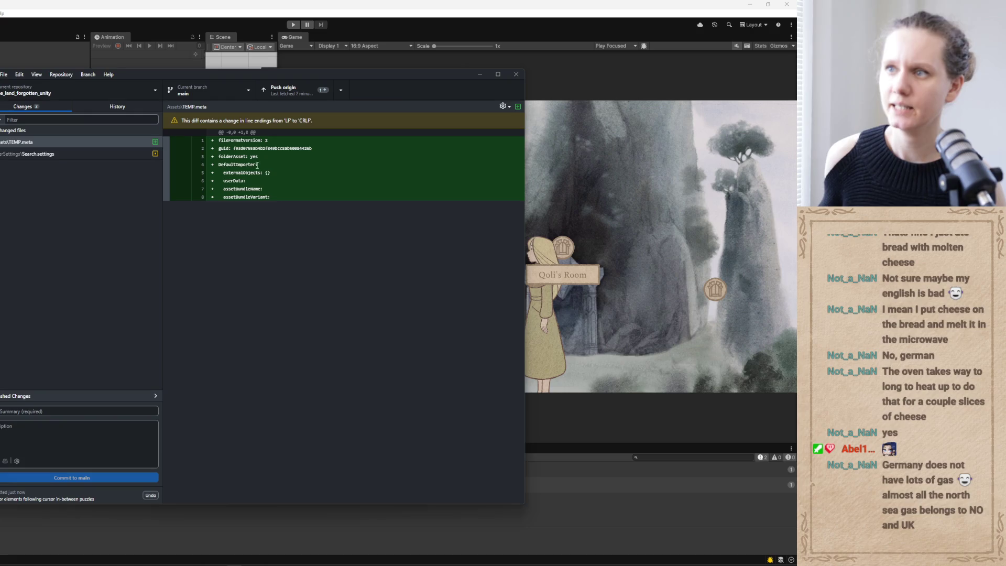
pyautogui.click(296, 88)
pyautogui.click(479, 75)
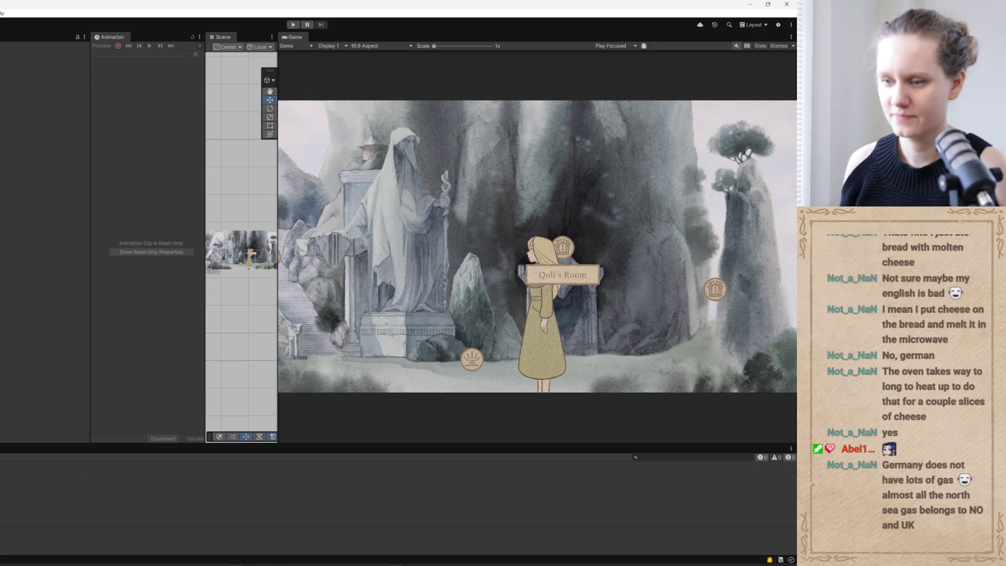
# Bring up TLF_TODOs.txt and select the fixed entry about the key following the cursor.
pyautogui.moveTo(234, 565)
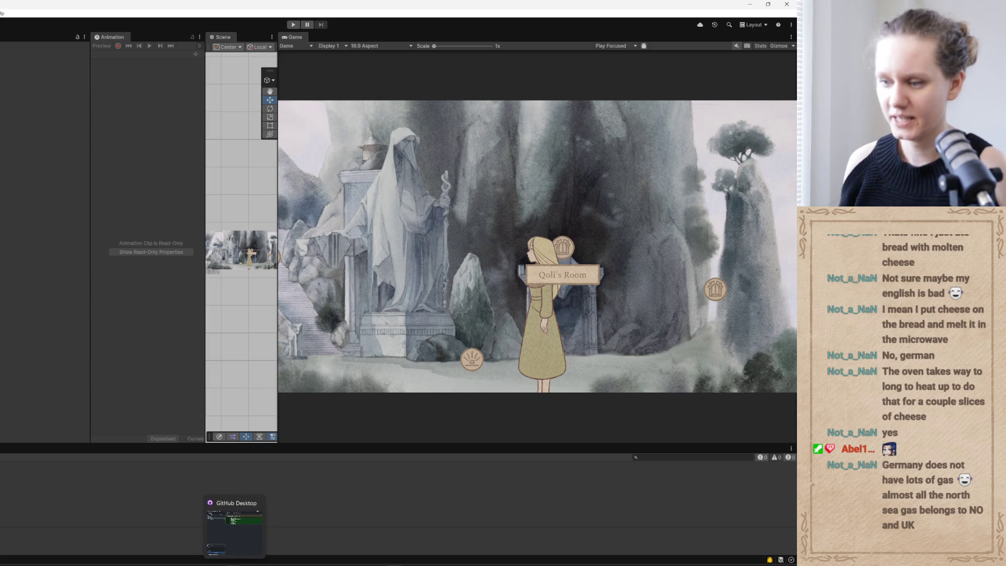
pyautogui.click(210, 563)
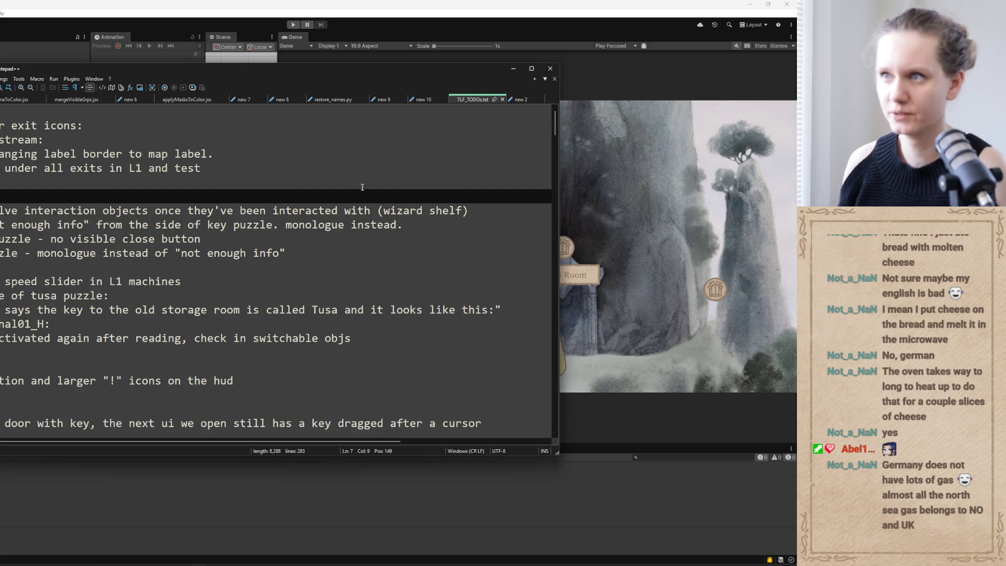
pyautogui.moveTo(555, 127)
pyautogui.mouseDown()
pyautogui.moveTo(550, 176)
pyautogui.moveTo(558, 113)
pyautogui.moveTo(551, 160)
pyautogui.moveTo(545, 142)
pyautogui.mouseUp()
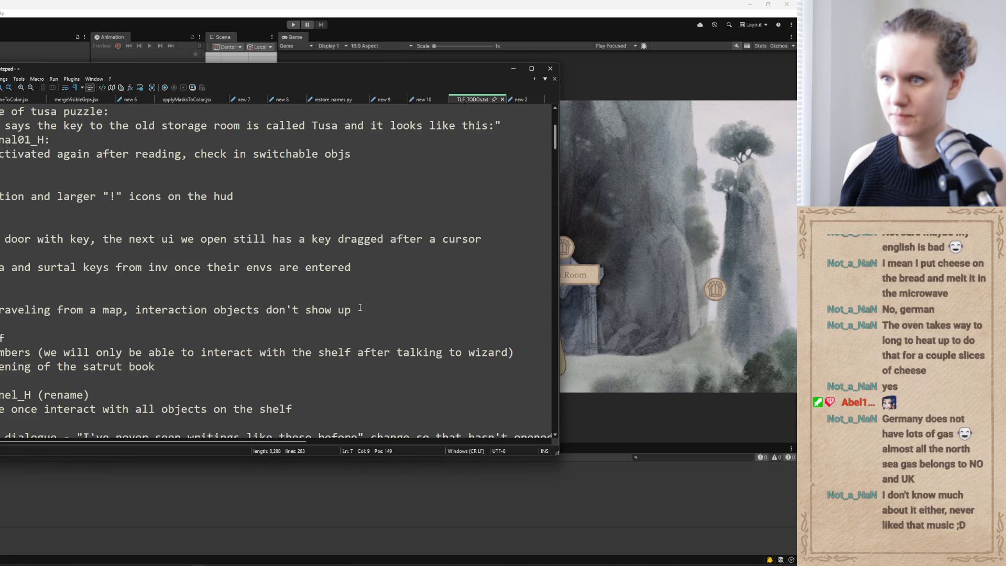
pyautogui.moveTo(360, 267)
pyautogui.mouseDown()
pyautogui.moveTo(58, 256)
pyautogui.moveTo(484, 237)
pyautogui.moveTo(484, 210)
pyautogui.mouseUp()
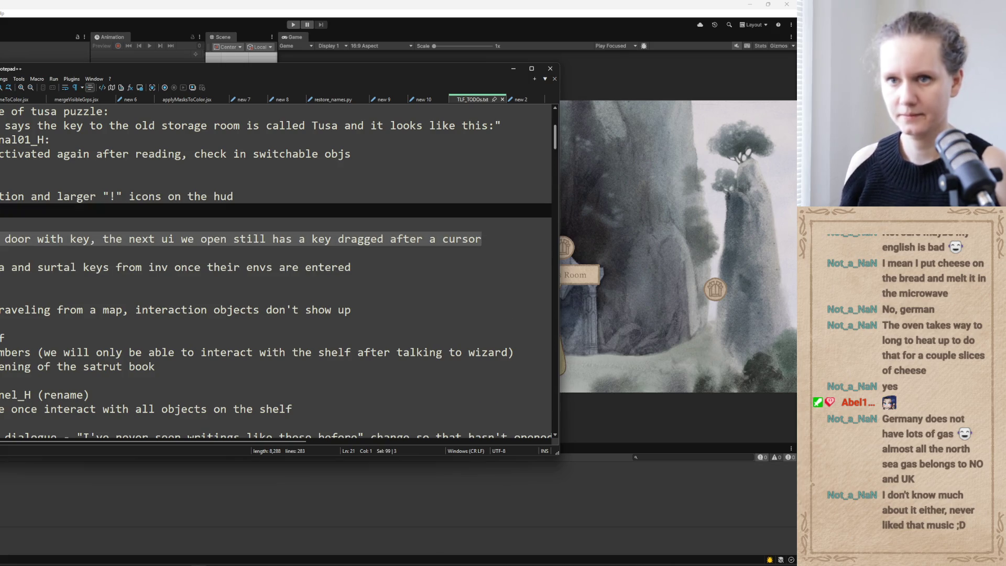
# Delete the fixed key-dragging entry and select the tusa and surtal keys task text.
pyautogui.press('Delete')
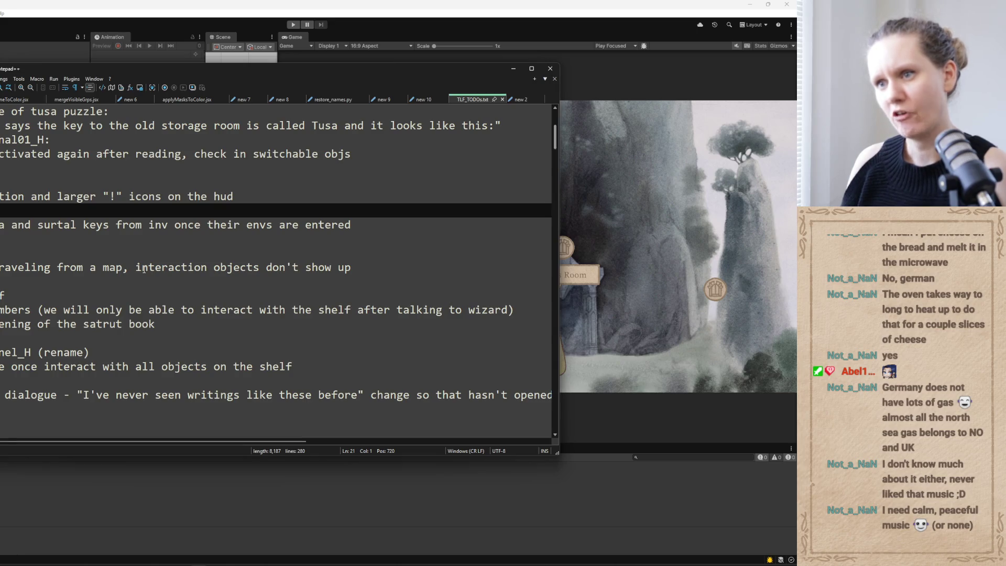
pyautogui.moveTo(352, 225); pyautogui.dragTo(1, 225)
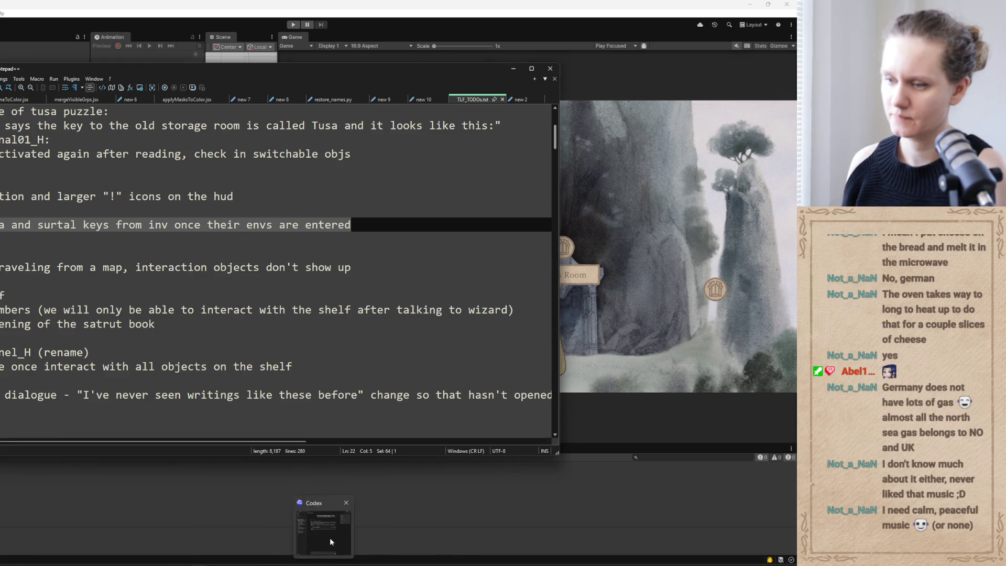
# Send a new Codex chat asking to remove the tusa and surtal keys from inventory via inventorydata.json.
pyautogui.click(325, 562)
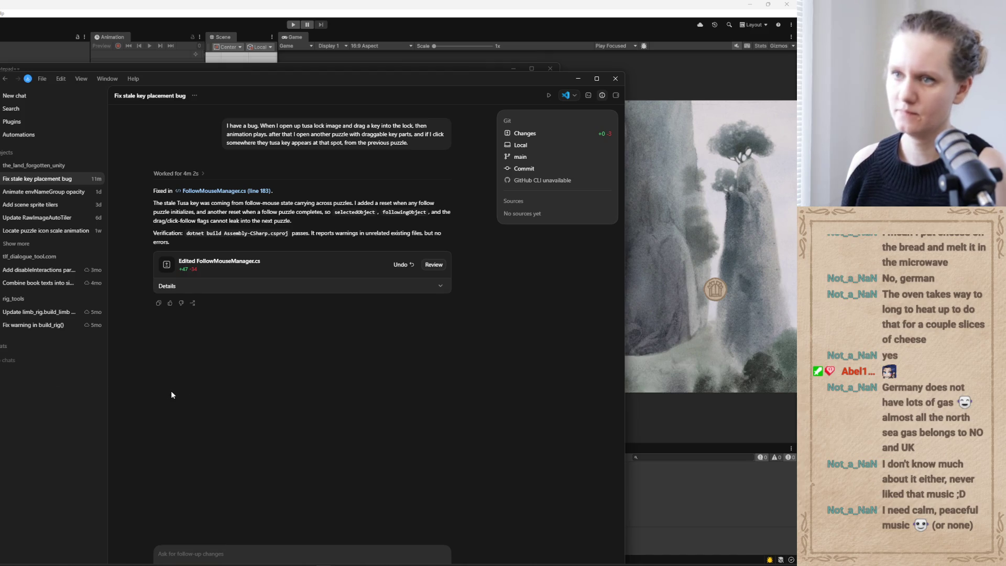
pyautogui.click(40, 193)
pyautogui.click(49, 182)
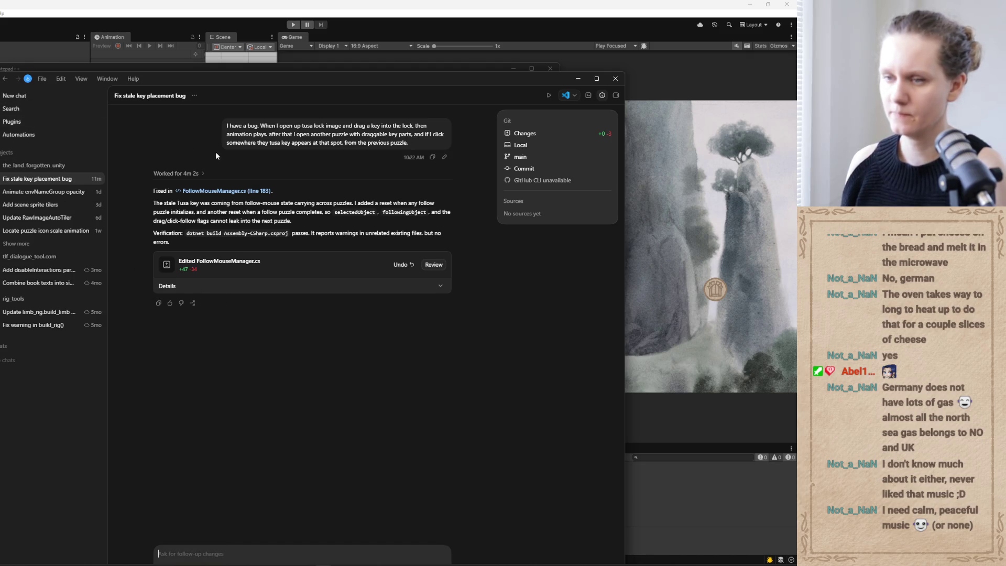
pyautogui.click(9, 97)
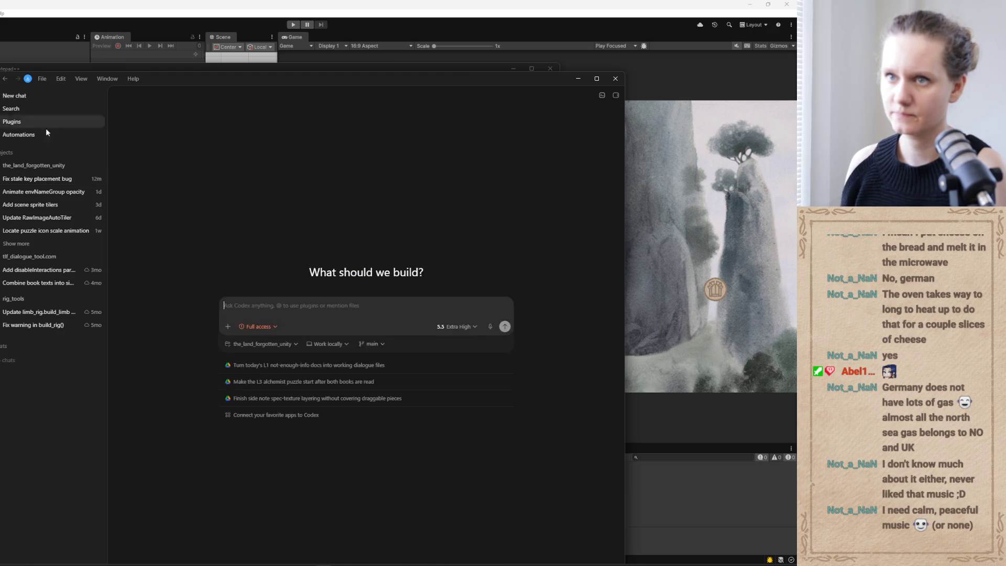
pyautogui.write('remove tusa and surtal keys from inv once their envs are entered')
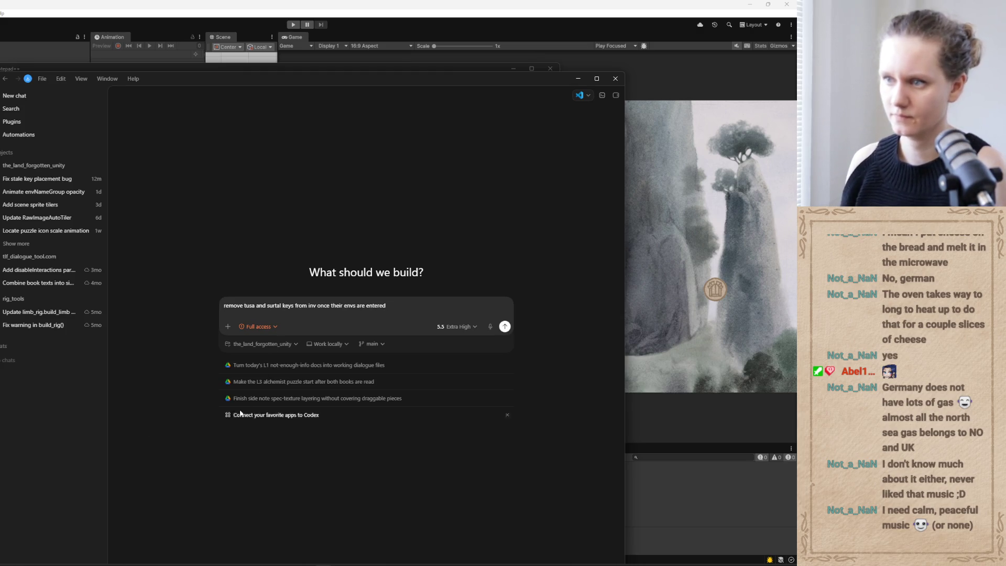
pyautogui.write('. do t')
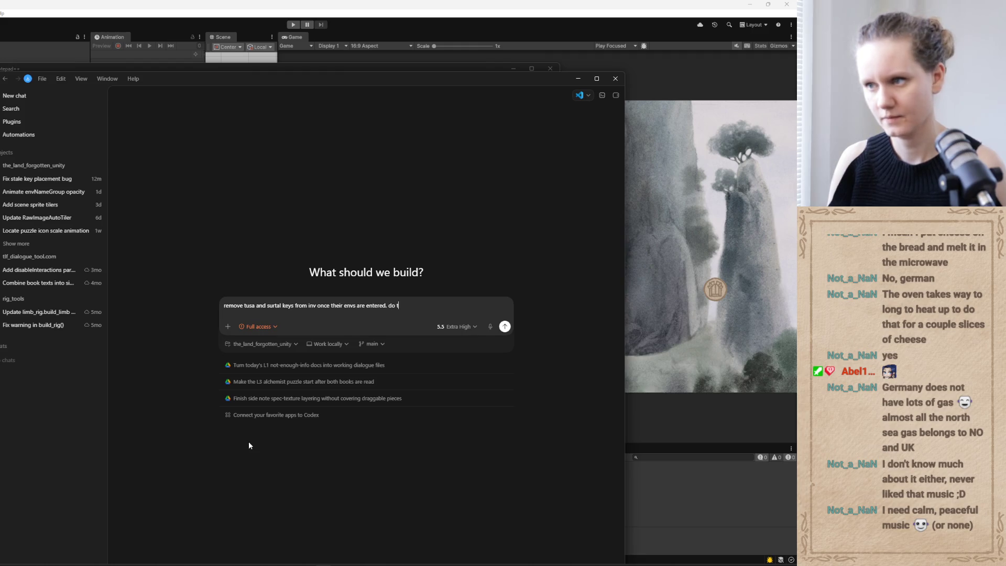
pyautogui.write('his by edit')
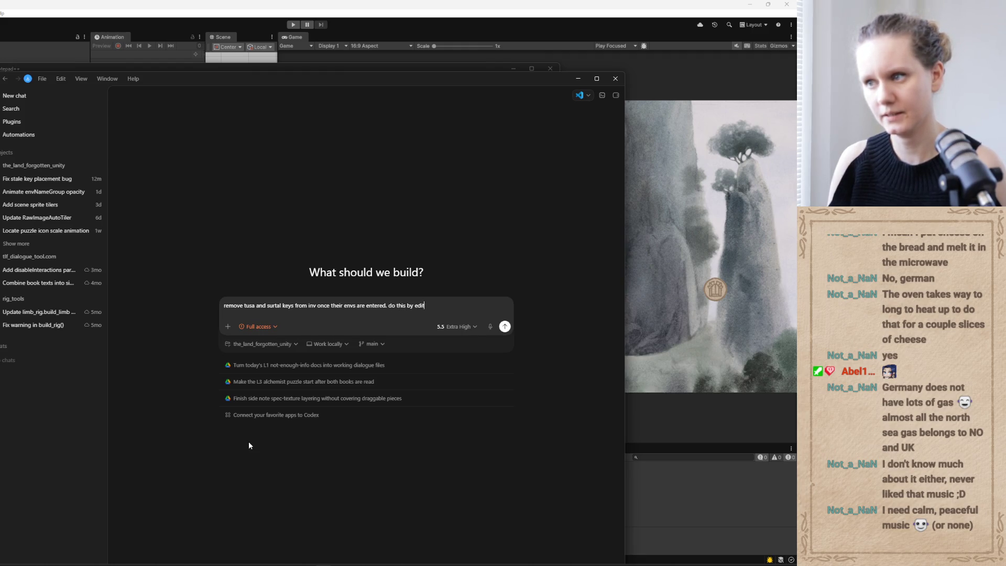
pyautogui.write('ing inventorydata.json')
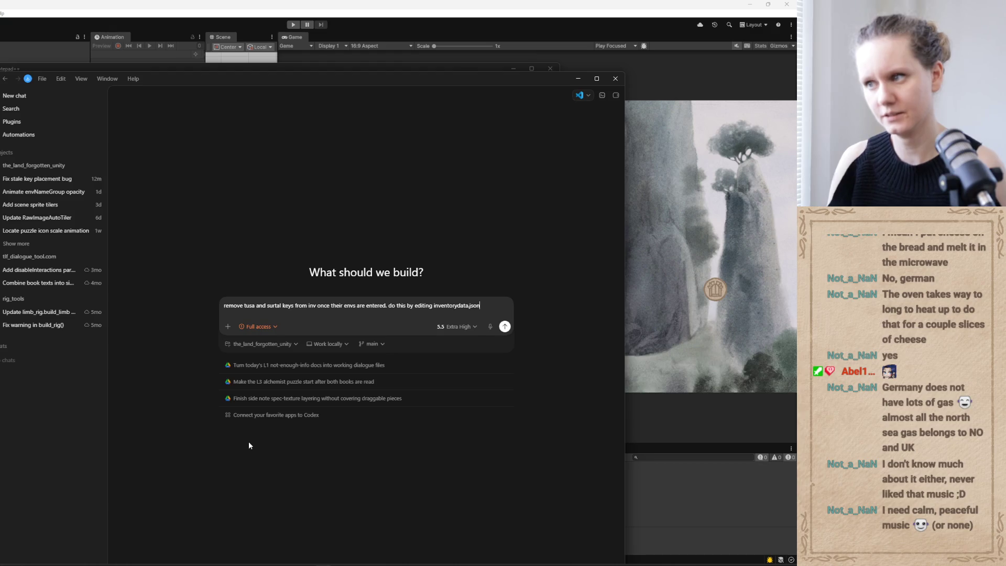
pyautogui.press('Return')
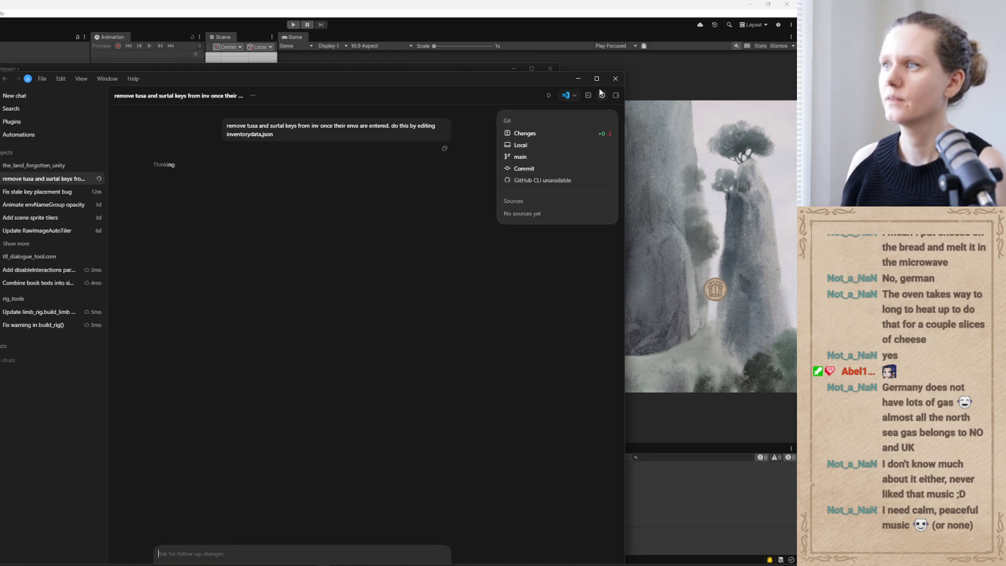
pyautogui.click(577, 79)
pyautogui.press('Down')
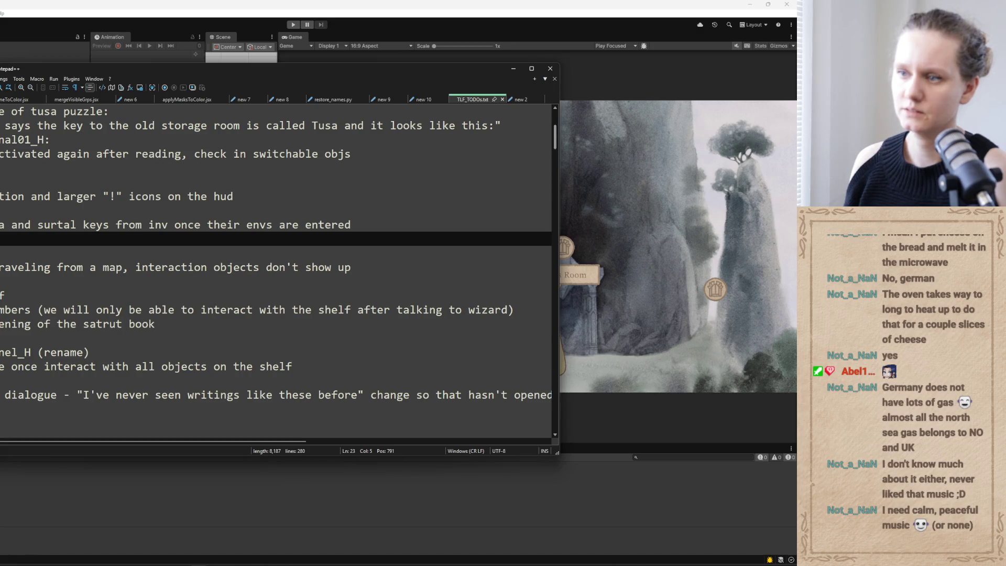
# Select the map-travel bug and shelf entries in the TODO list, then minimize Notepad++.
pyautogui.press('Down')
pyautogui.press('Down')
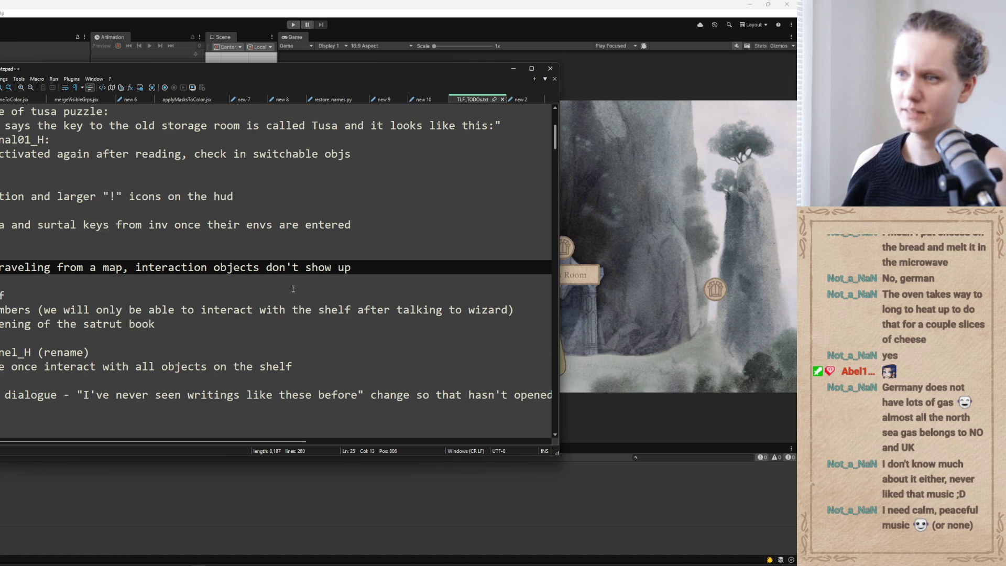
pyautogui.moveTo(350, 267); pyautogui.dragTo(0, 267)
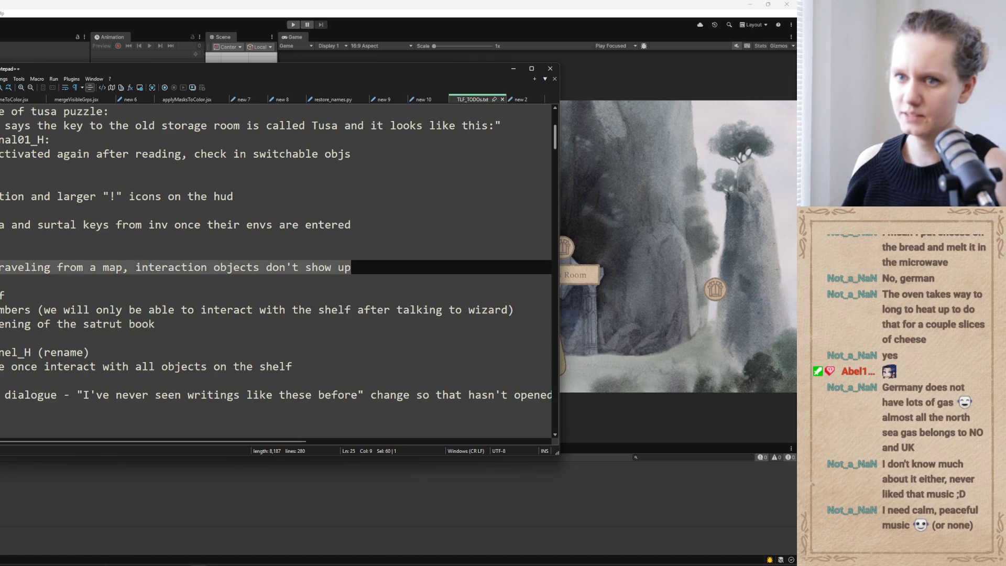
pyautogui.press('Down')
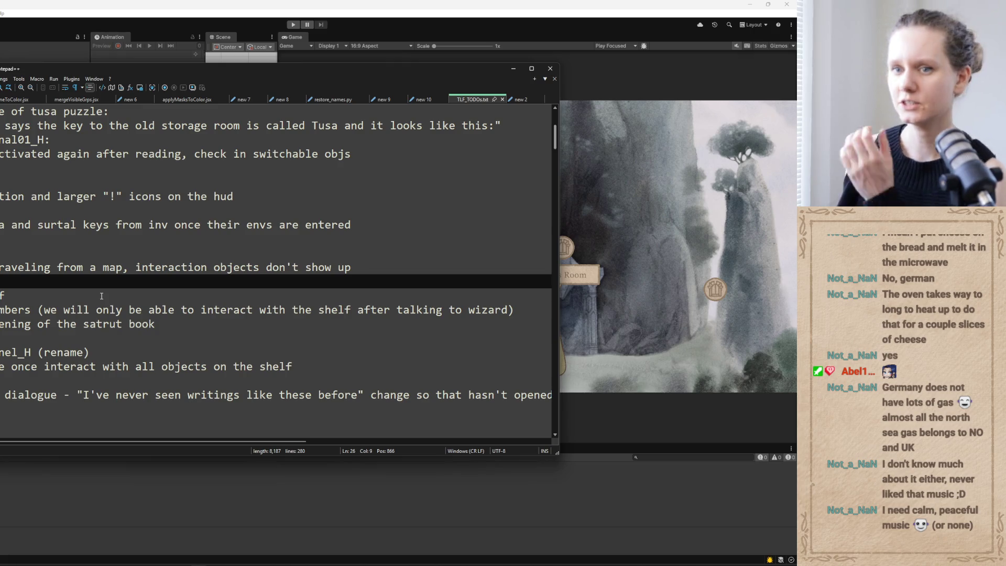
pyautogui.hotkey('shift', 'Down')
pyautogui.hotkey('shift', 'Down')
pyautogui.hotkey('shift', 'Down')
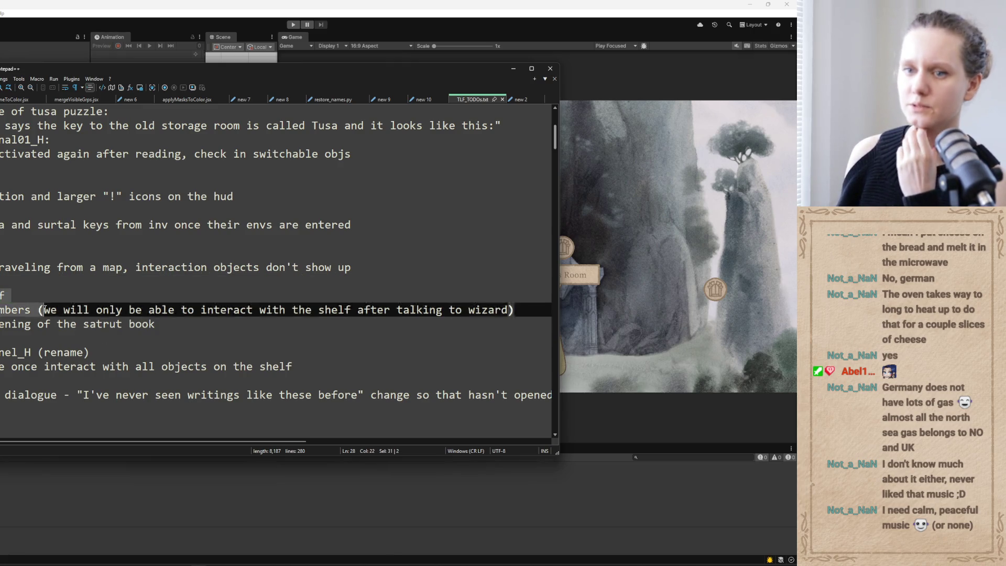
pyautogui.hotkey('shift', 'End')
pyautogui.click(336, 59)
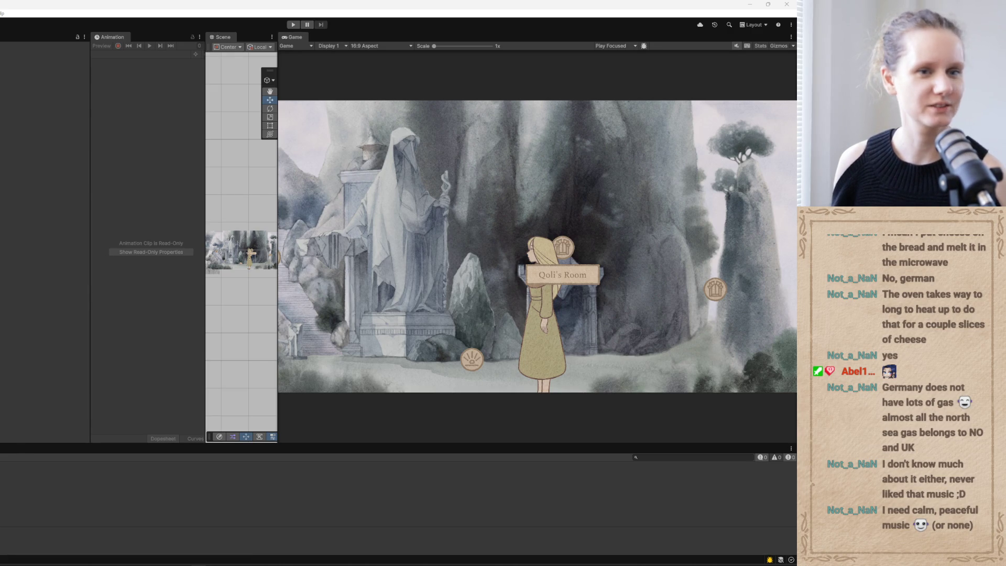
# Shift the TODO notes to the left so the full Unity editor and Level1 Hierarchy show.
pyautogui.moveTo(0, 10)
pyautogui.mouseDown()
pyautogui.moveTo(265, 6)
pyautogui.moveTo(306, 88)
pyautogui.moveTo(395, 89)
pyautogui.moveTo(361, 89)
pyautogui.mouseUp()
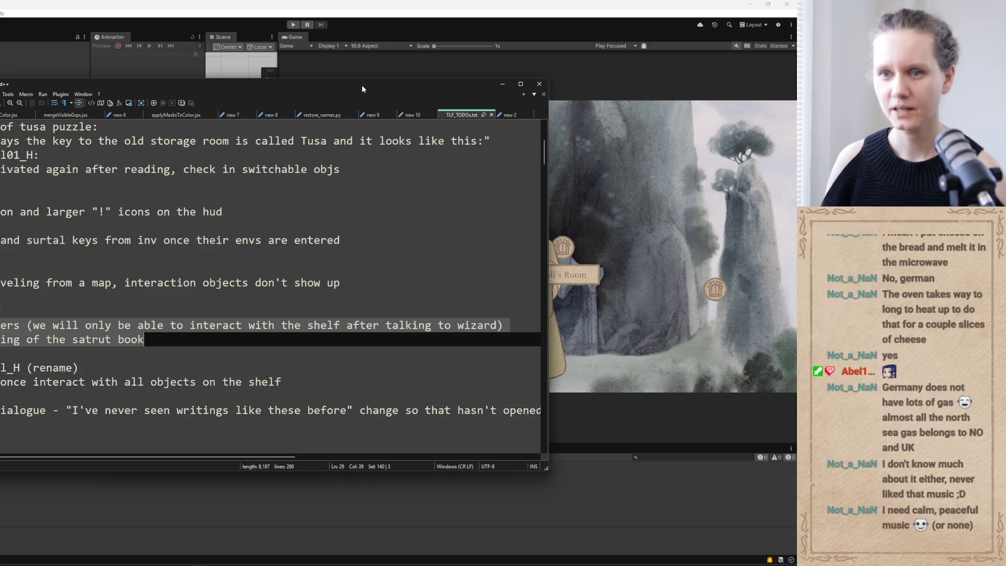
pyautogui.moveTo(126, 120); pyautogui.dragTo(0, 110)
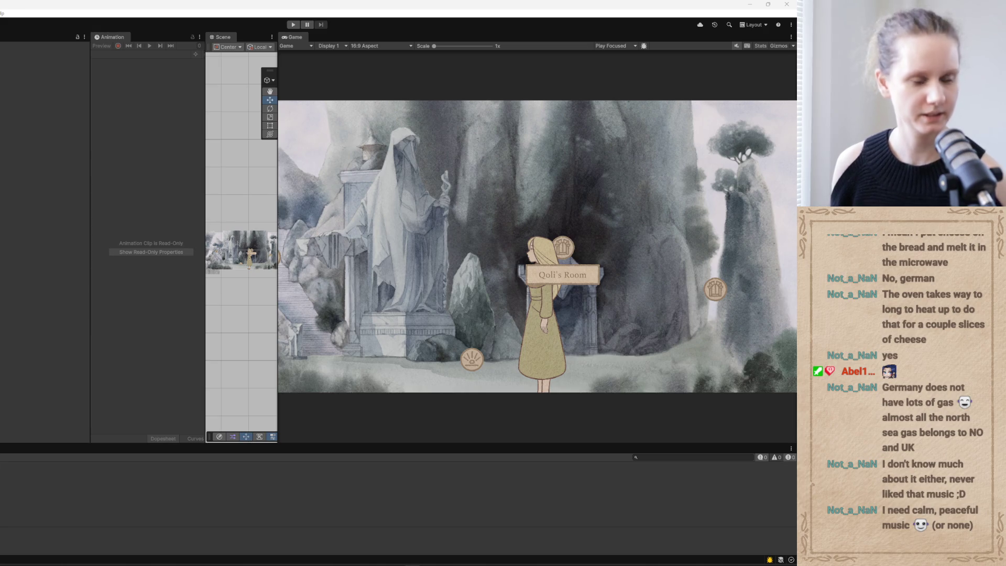
pyautogui.moveTo(105, 4); pyautogui.dragTo(345, 4)
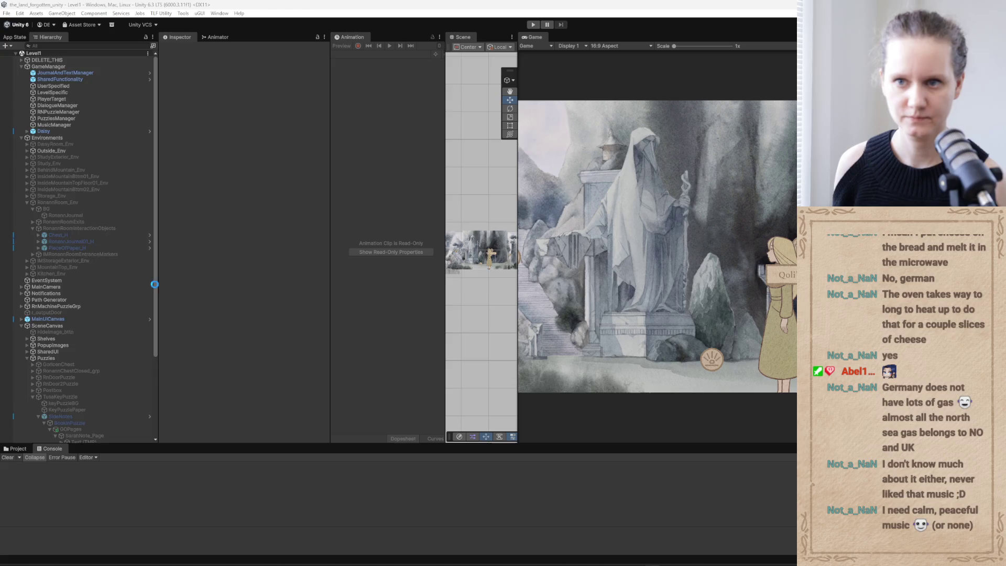
# Collapse TusaKeyPuzzle, expand Shelves, select WizardShelf and widen the Inspector to view its components.
pyautogui.scroll(-4, 52, 321)
pyautogui.click(32, 290)
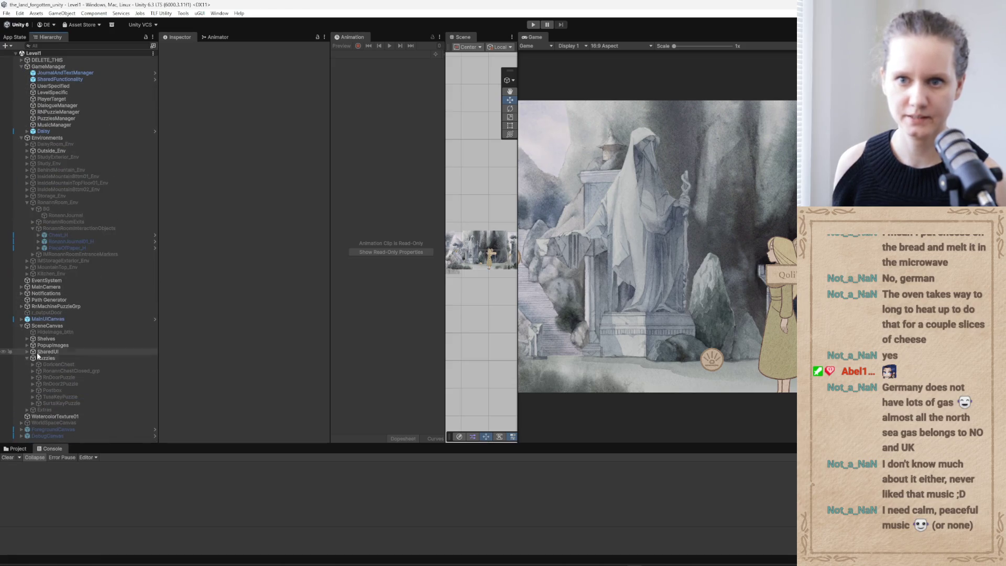
pyautogui.click(26, 338)
pyautogui.scroll(-1, 155, 335)
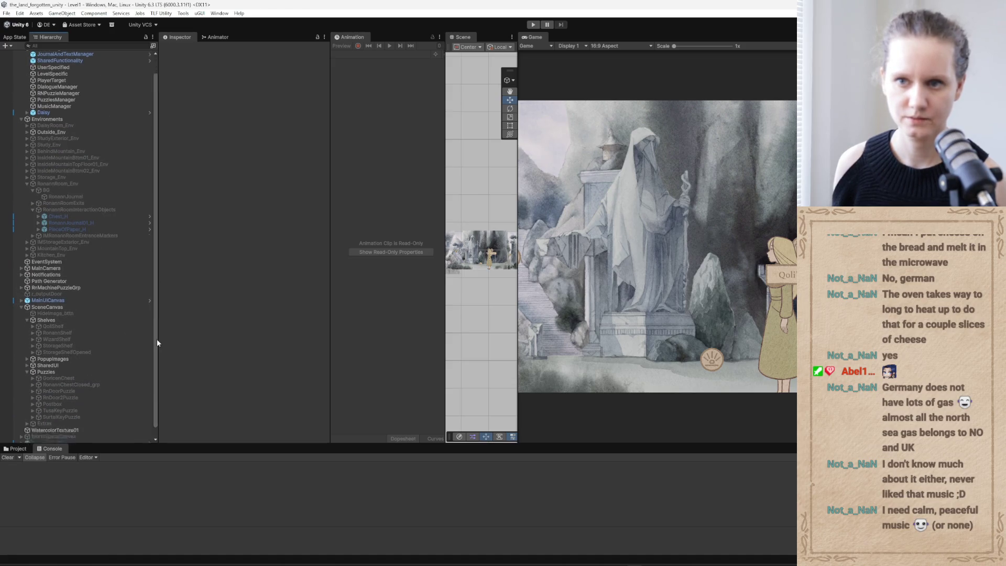
pyautogui.click(71, 328)
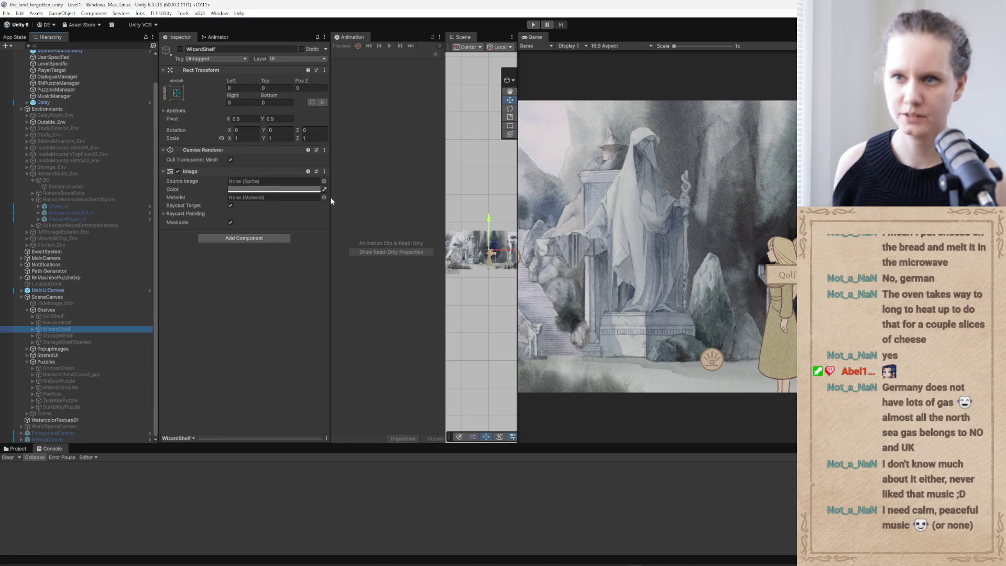
pyautogui.moveTo(329, 134); pyautogui.dragTo(346, 134)
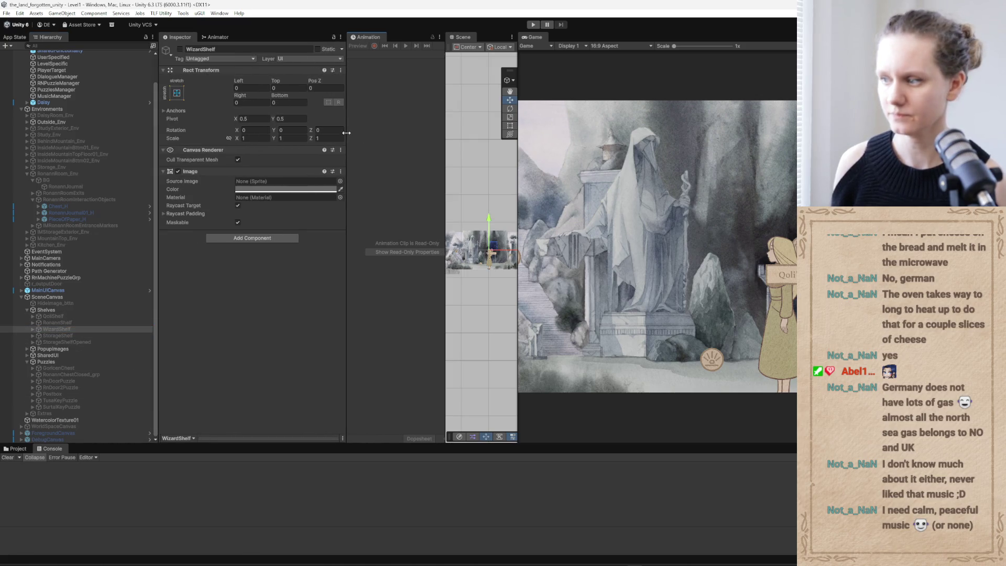
pyautogui.hotkey('alt', 'Tab')
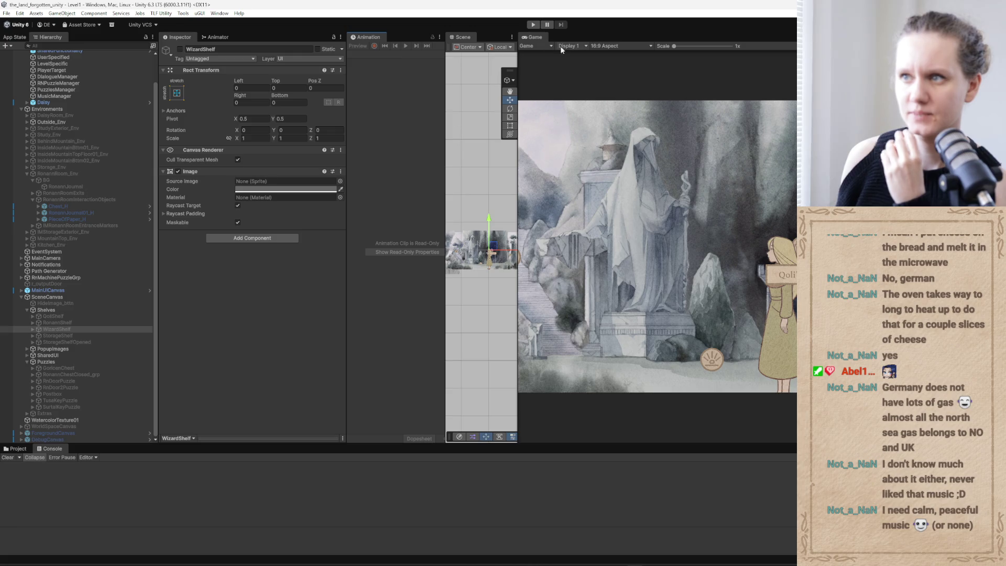
# Enter Play mode, load the 'test' save from the pause menu and walk the girl around.
pyautogui.click(532, 25)
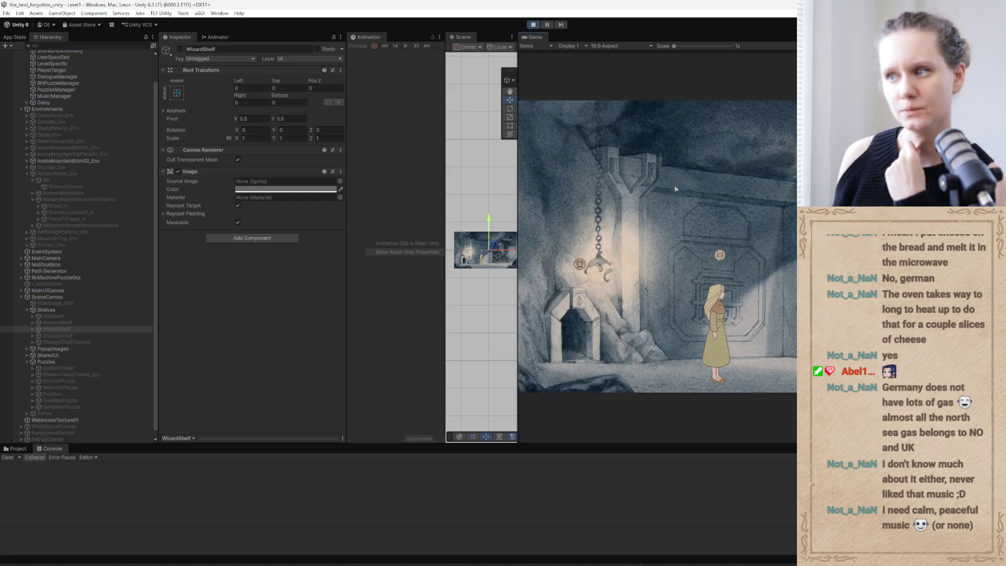
pyautogui.press('Escape')
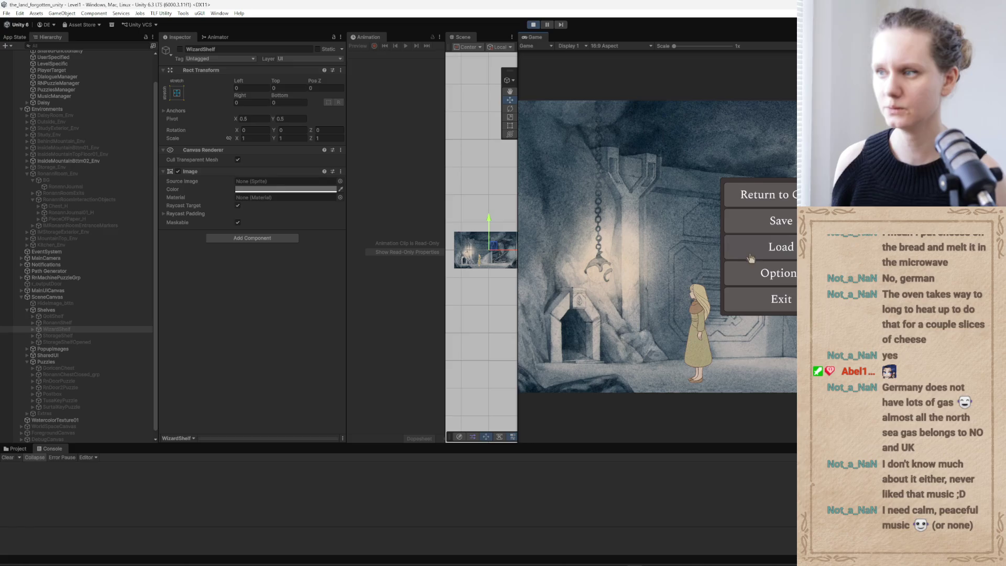
pyautogui.click(748, 253)
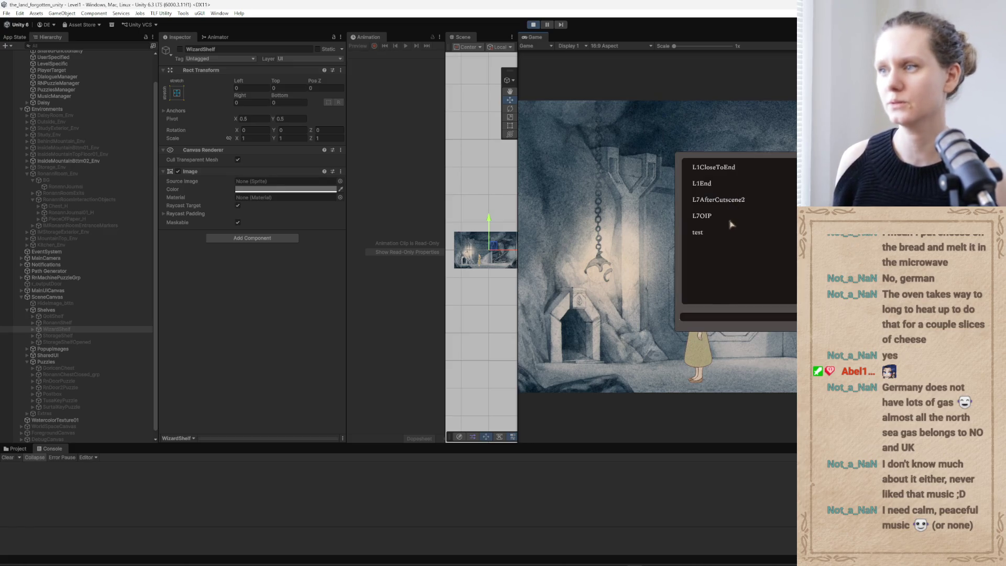
pyautogui.click(721, 237)
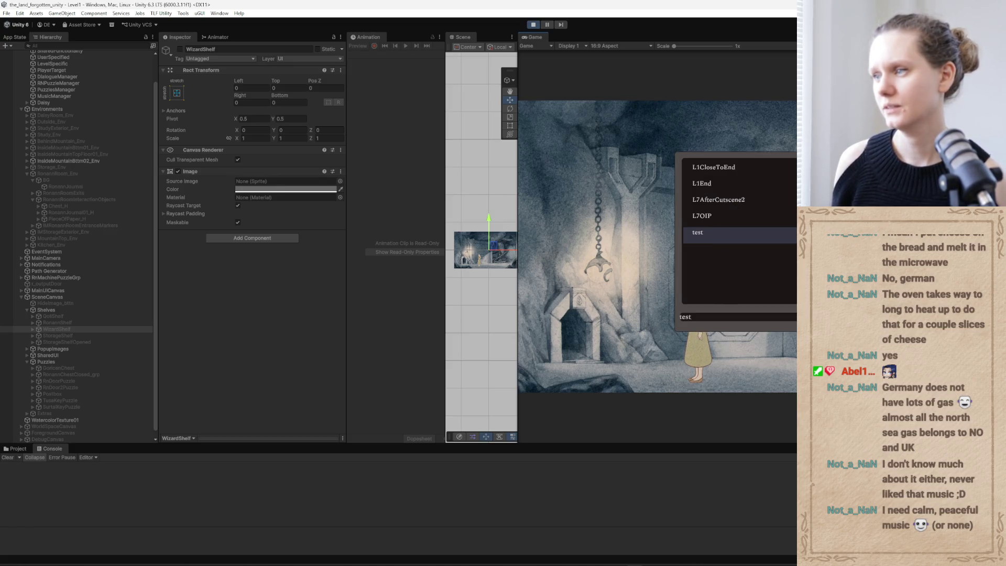
pyautogui.click(762, 332)
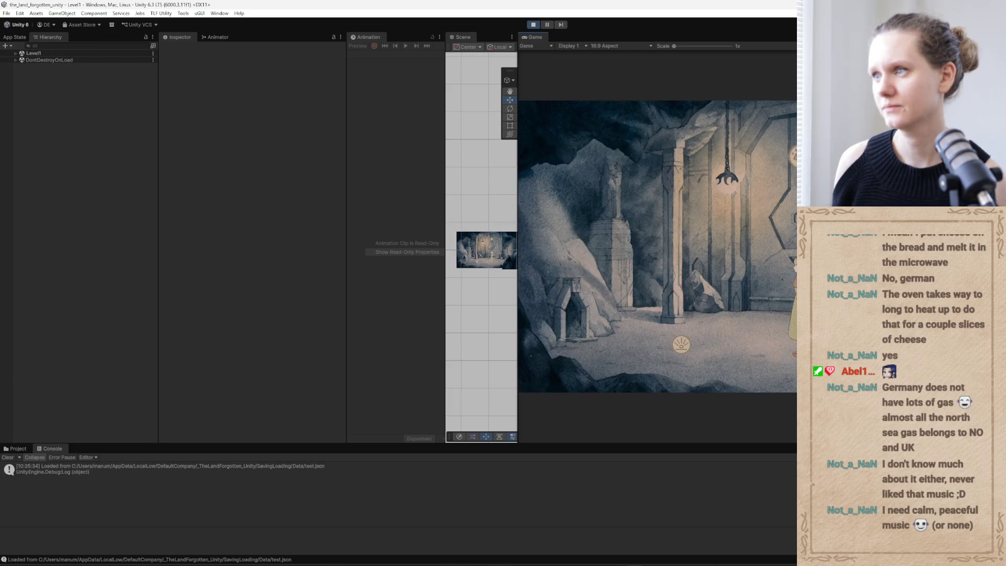
pyautogui.click(736, 353)
pyautogui.click(792, 360)
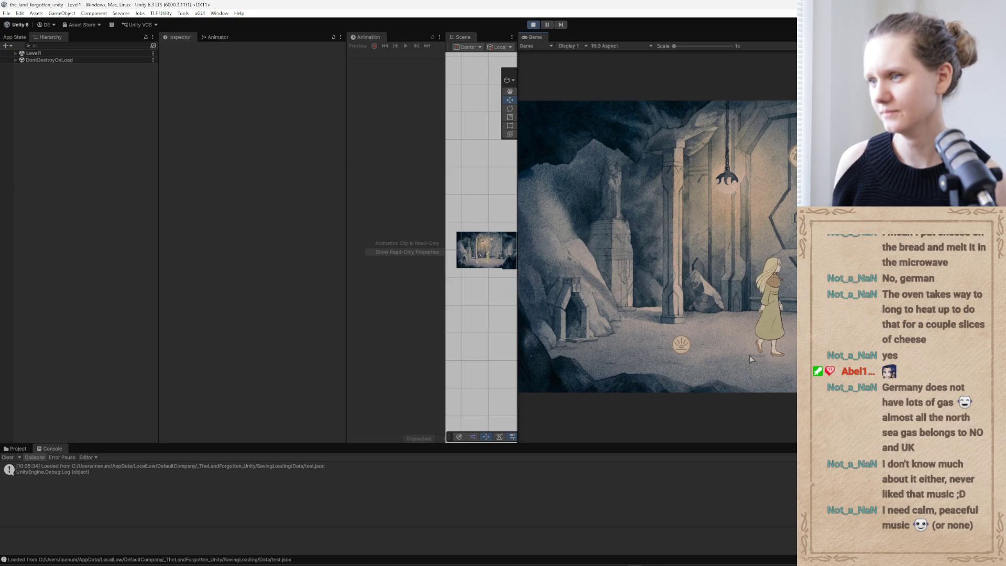
pyautogui.click(734, 361)
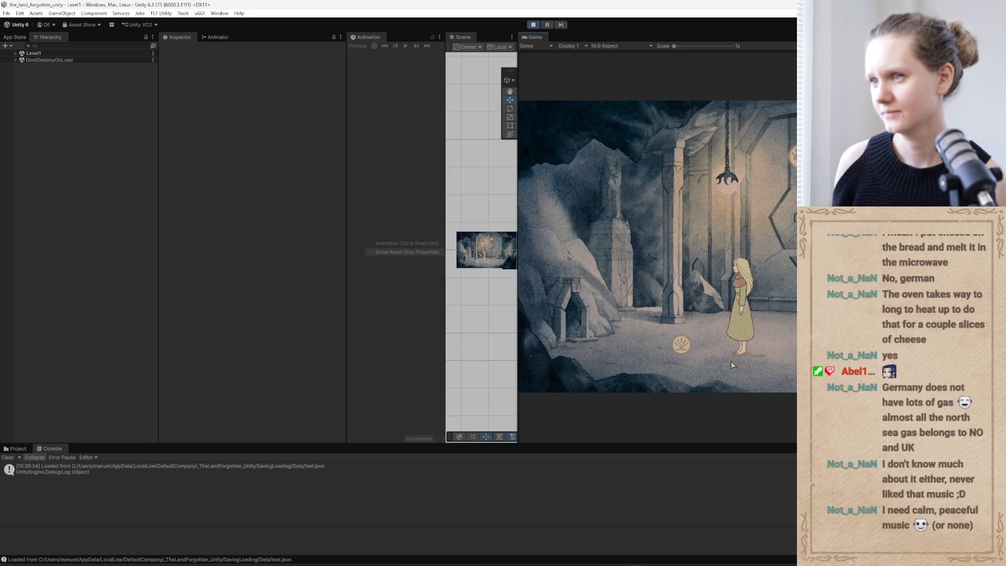
pyautogui.press('Escape')
pyautogui.press('Escape')
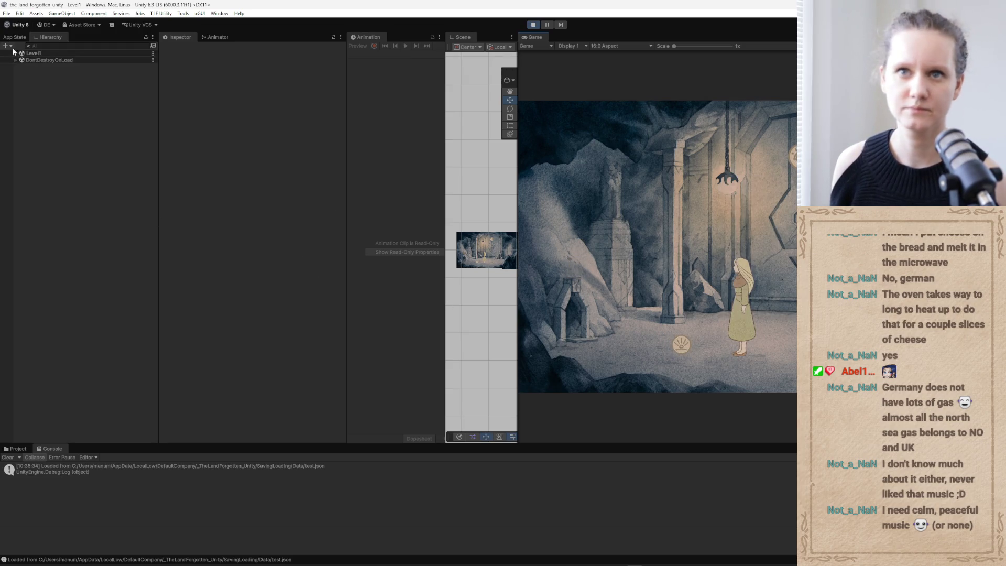
# Activate InventoryIcon under Level1 > MainUICanvas > HUD > SideInventoryPanel.
pyautogui.click(15, 53)
pyautogui.click(21, 118)
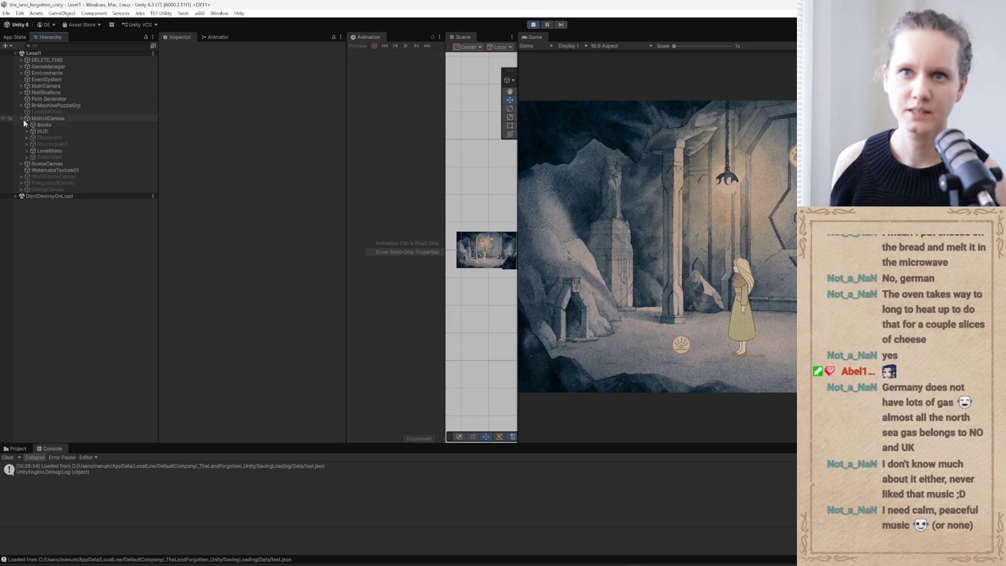
pyautogui.click(28, 132)
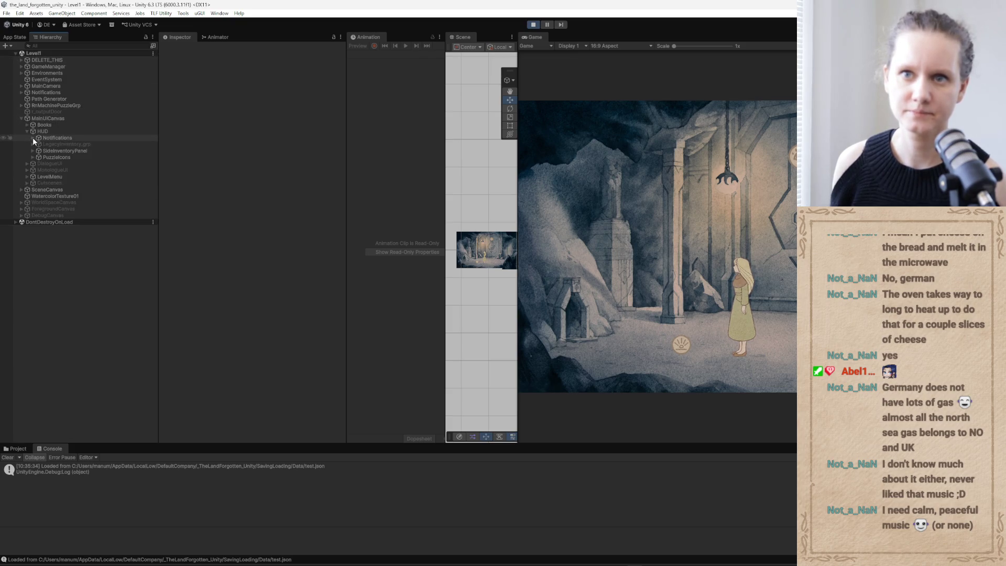
pyautogui.click(32, 150)
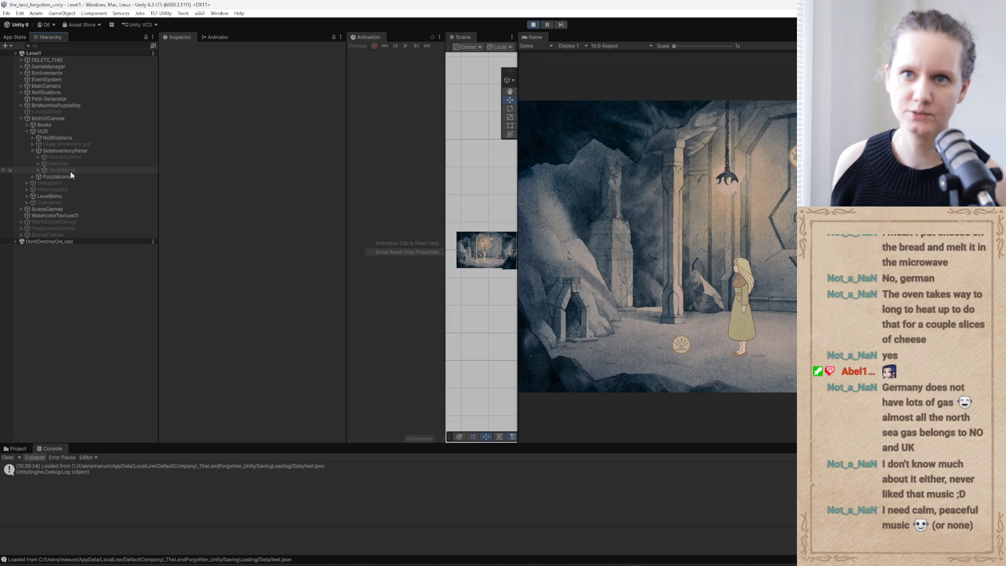
pyautogui.click(70, 157)
pyautogui.click(179, 49)
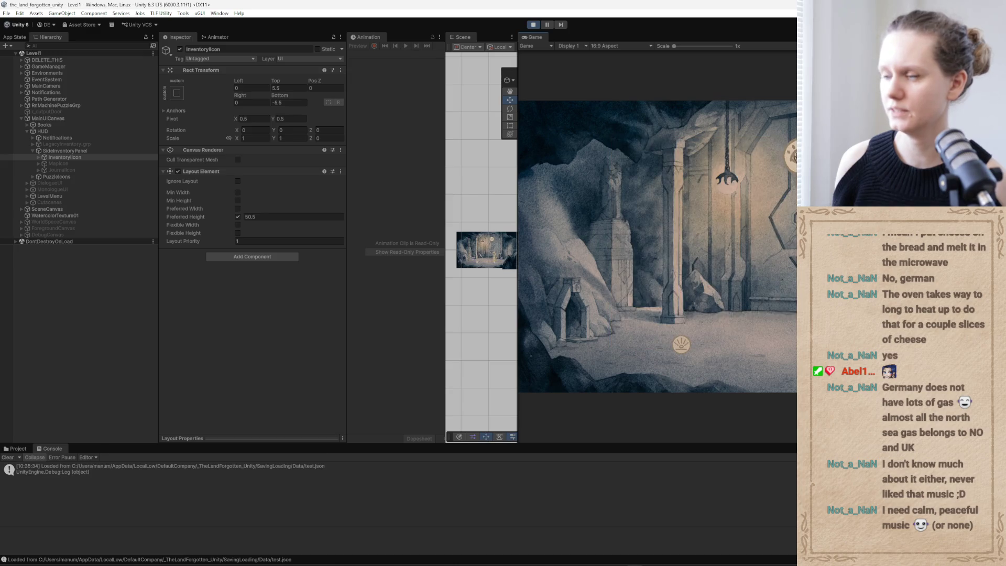
# Use the Tusa Key on the door in game, then stop Play mode.
pyautogui.click(789, 159)
pyautogui.click(696, 177)
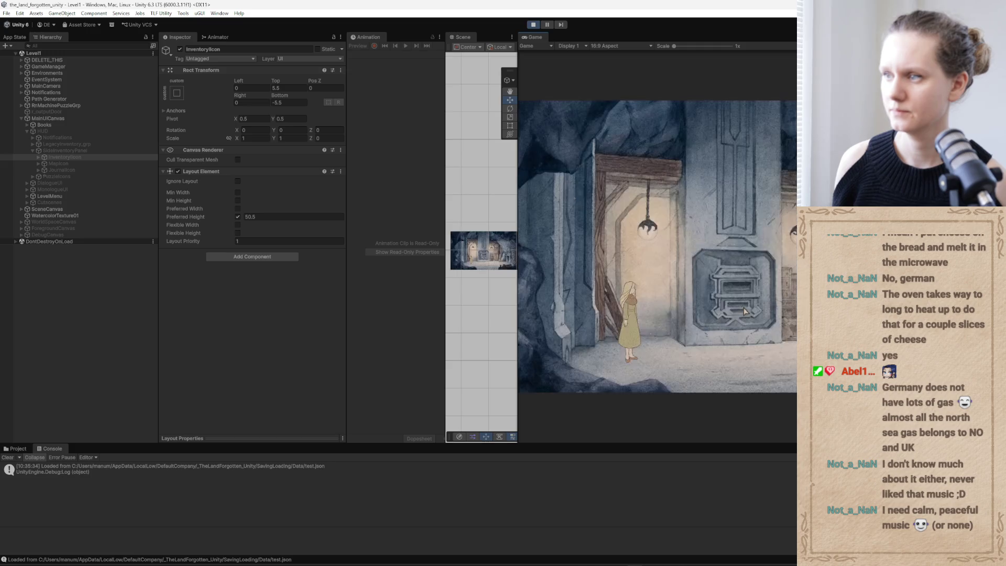
pyautogui.click(747, 312)
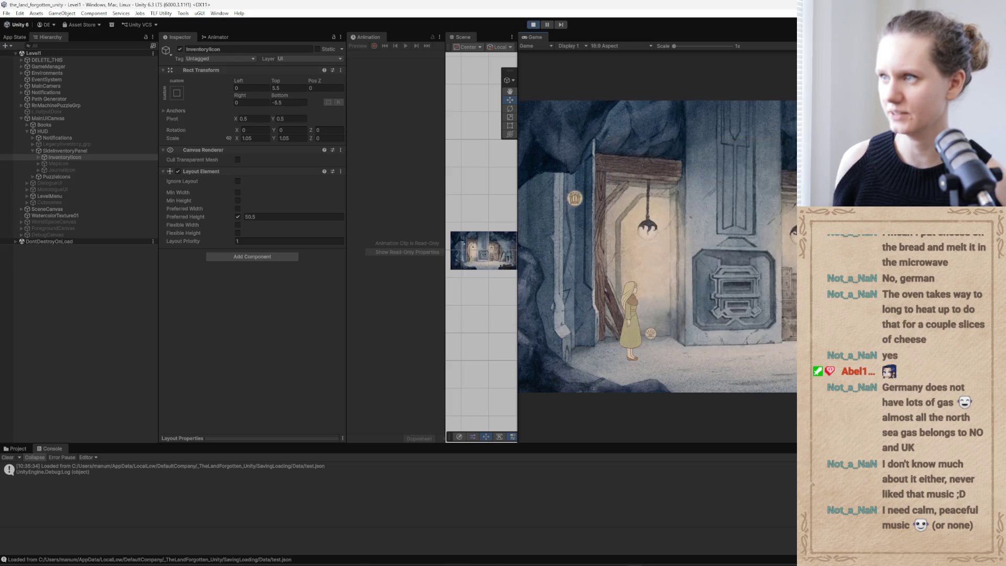
pyautogui.click(532, 25)
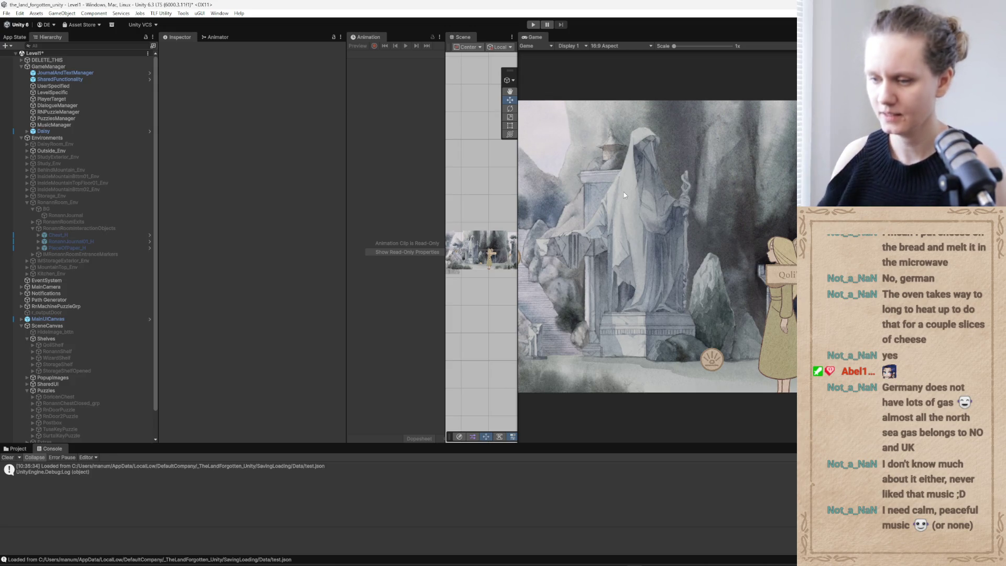
pyautogui.hotkey('alt', 'Tab')
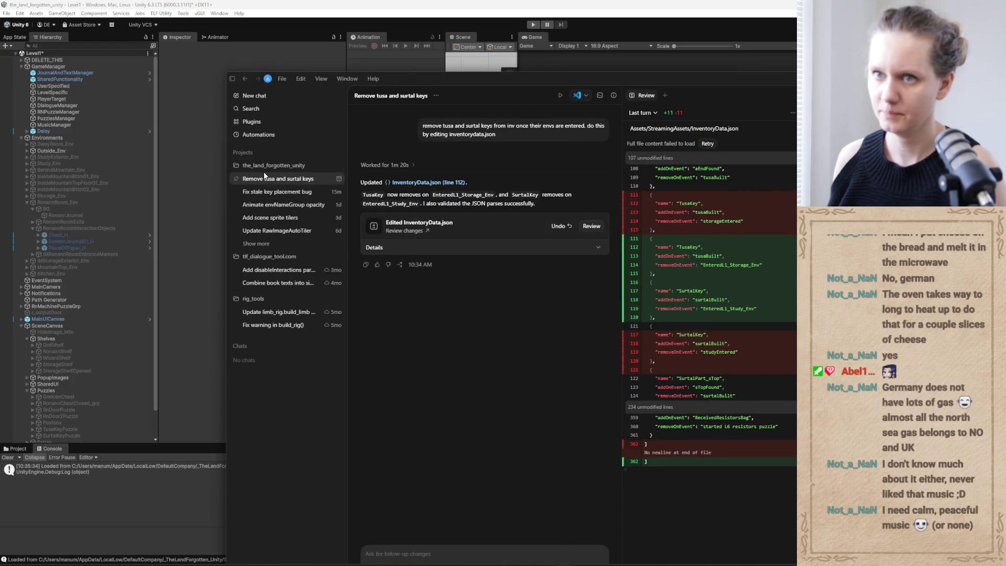
# Start a fresh empty Codex chat for the_land_forgotten_unity.
pyautogui.click(265, 96)
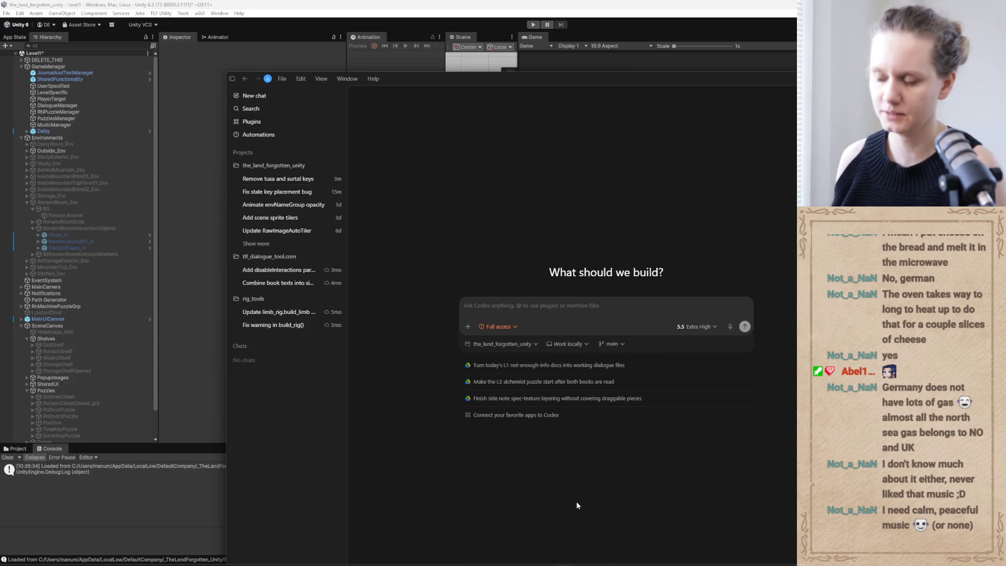
pyautogui.moveTo(438, 563)
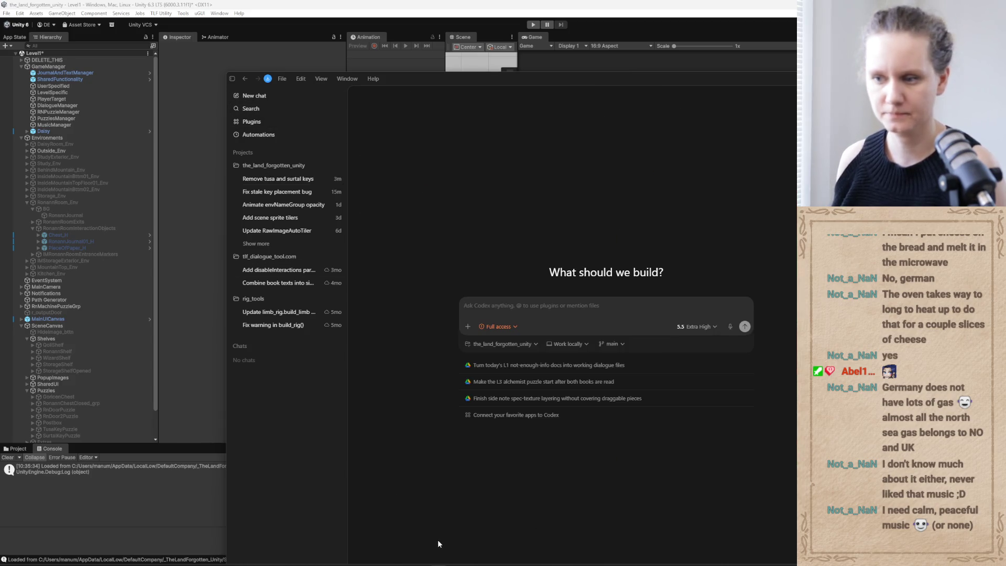
pyautogui.hotkey('alt', 'Tab')
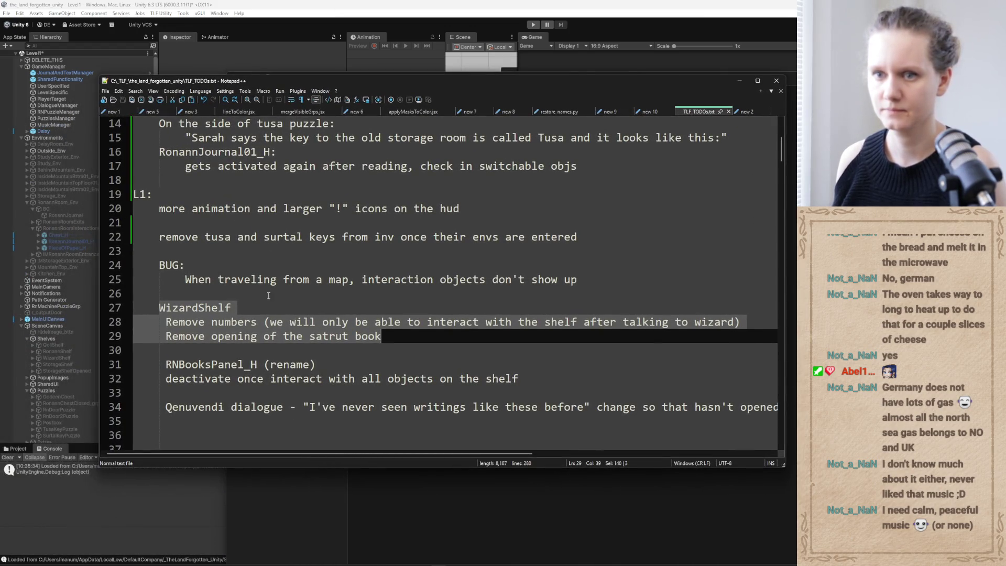
# Copy the BUG note about interaction objects missing after map travel, then minimize Notepad++.
pyautogui.click(268, 296)
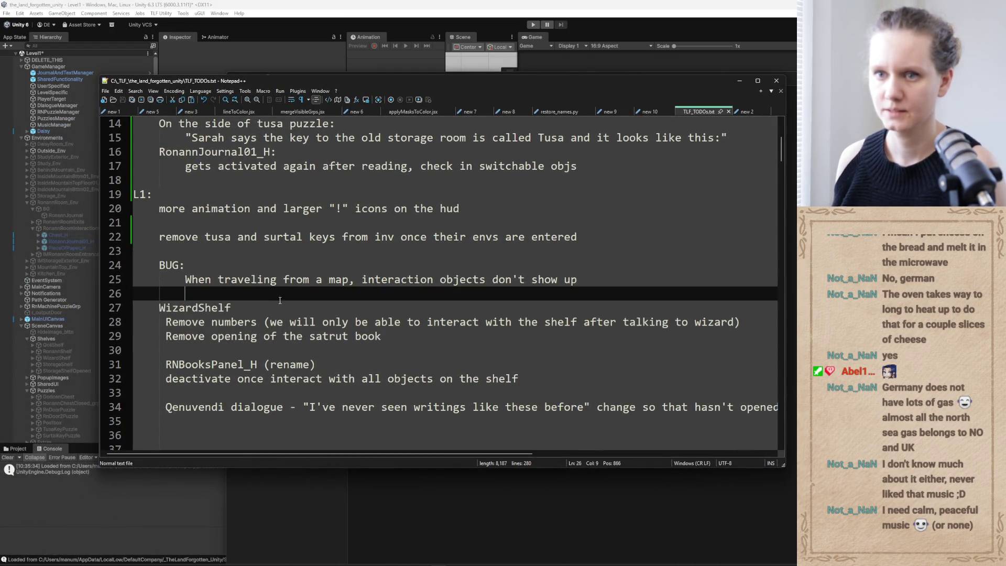
pyautogui.moveTo(577, 279); pyautogui.dragTo(159, 265)
pyautogui.hotkey('ctrl', 'c')
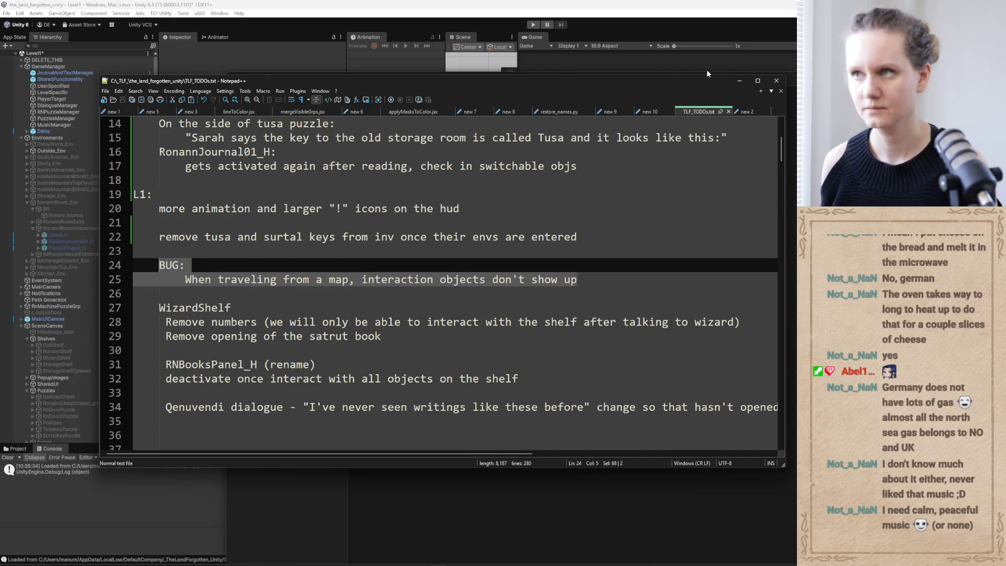
pyautogui.click(740, 81)
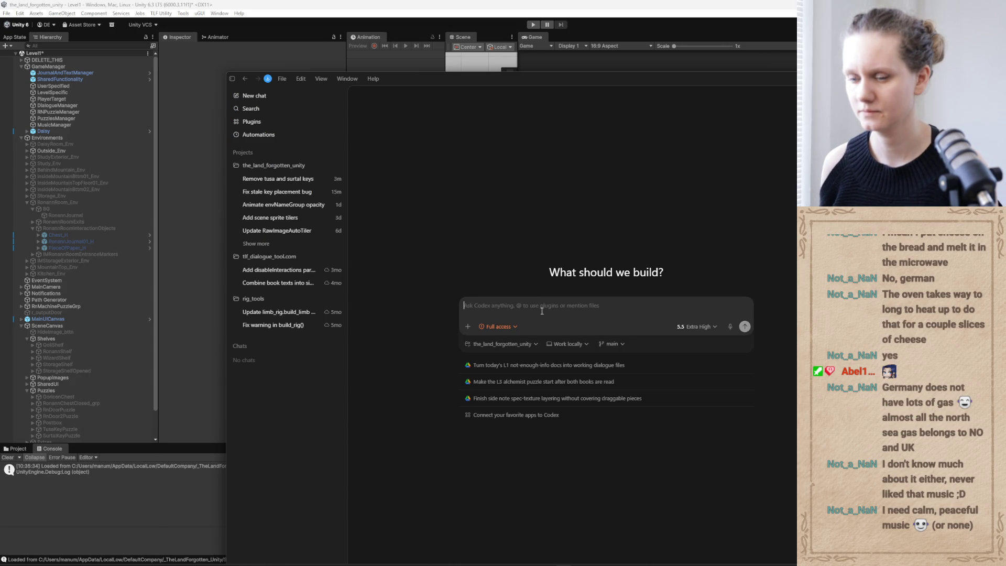
# Paste the map-travel BUG note into Codex, add 'after env changes', and send it as a task.
pyautogui.hotkey('ctrl', 'v')
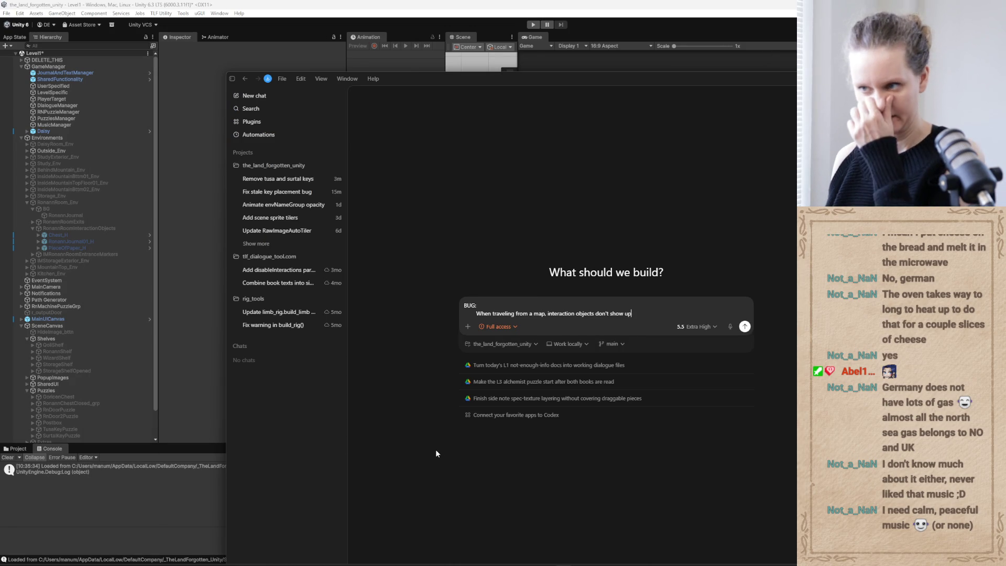
pyautogui.click(548, 313)
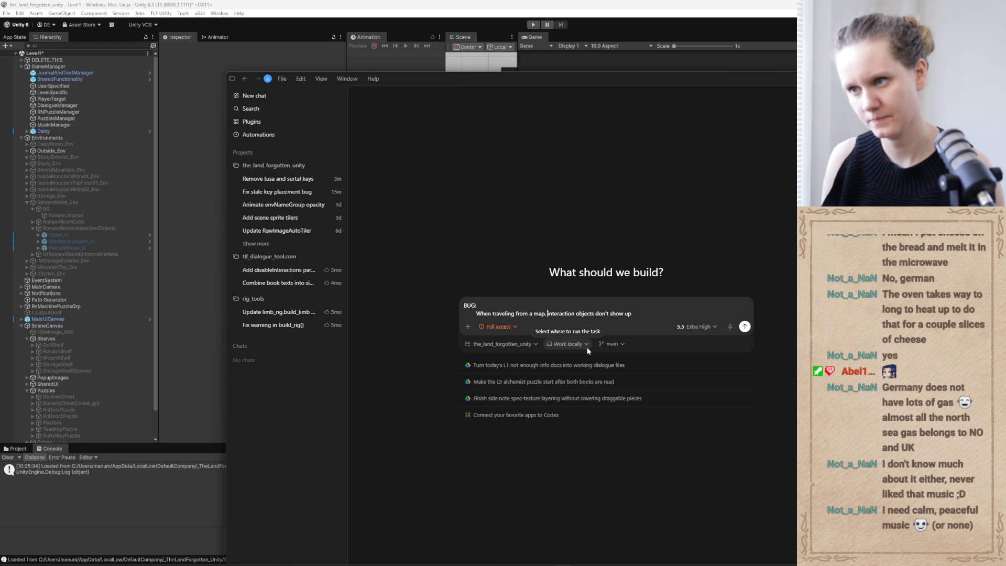
pyautogui.write('by clicking ')
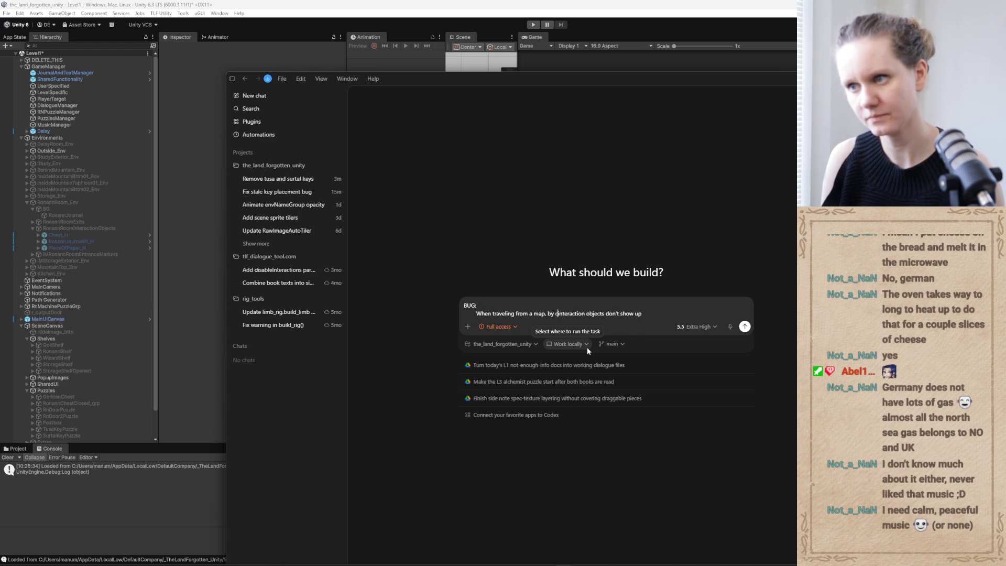
pyautogui.write('on the')
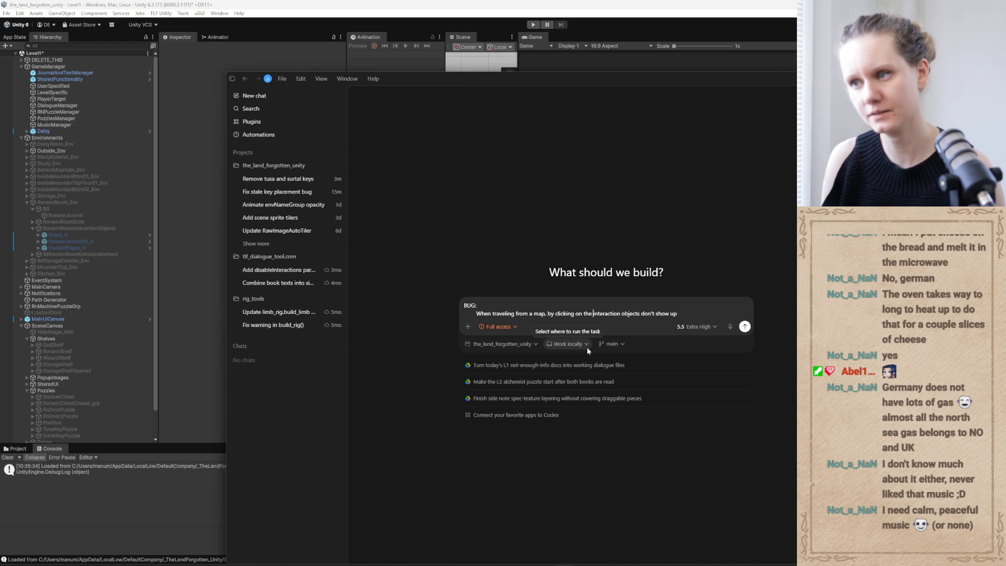
pyautogui.press('BackSpace')
pyautogui.press('BackSpace')
pyautogui.press('BackSpace')
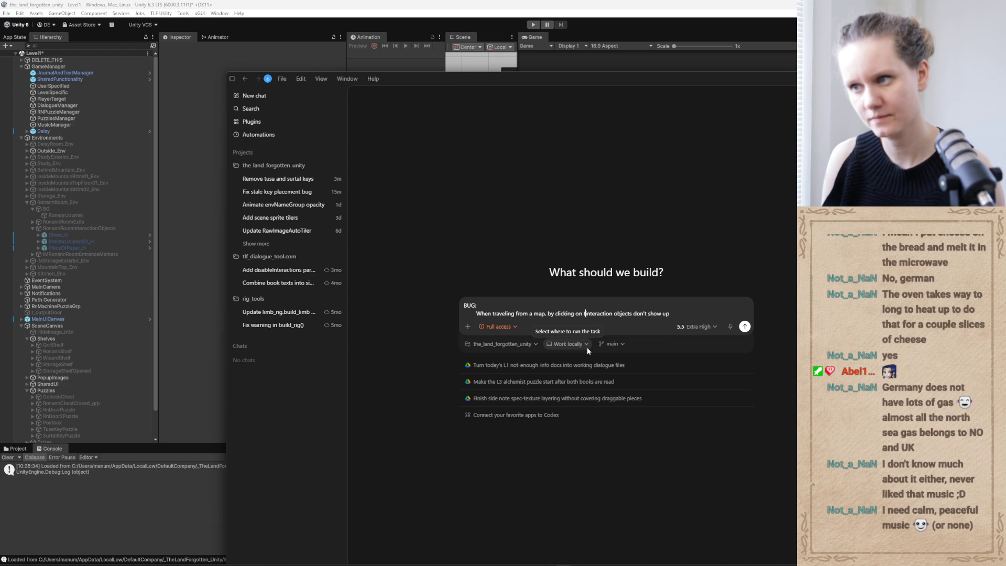
pyautogui.press('BackSpace')
pyautogui.press('BackSpace')
pyautogui.press('BackSpace')
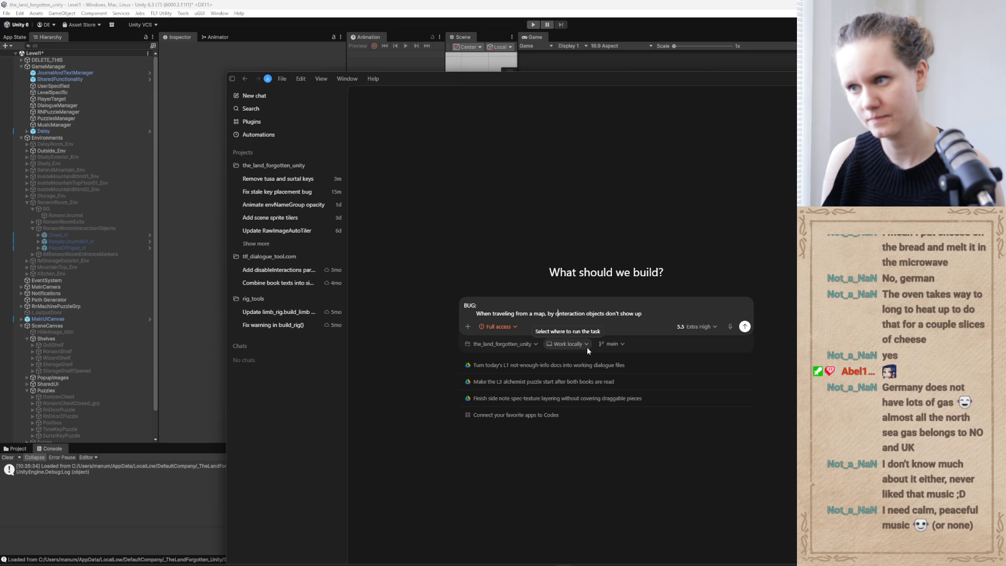
pyautogui.write('after env changes')
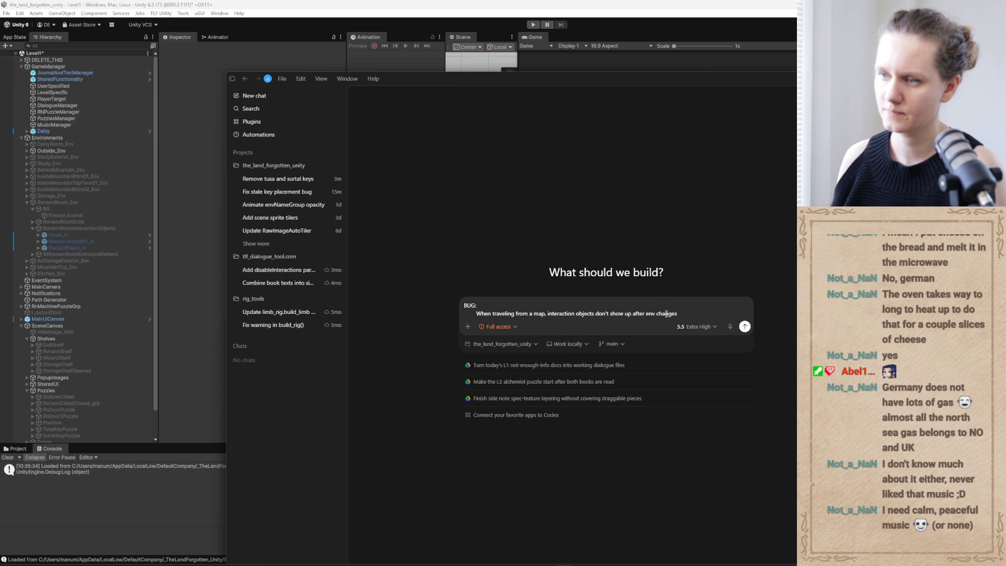
pyautogui.click(744, 327)
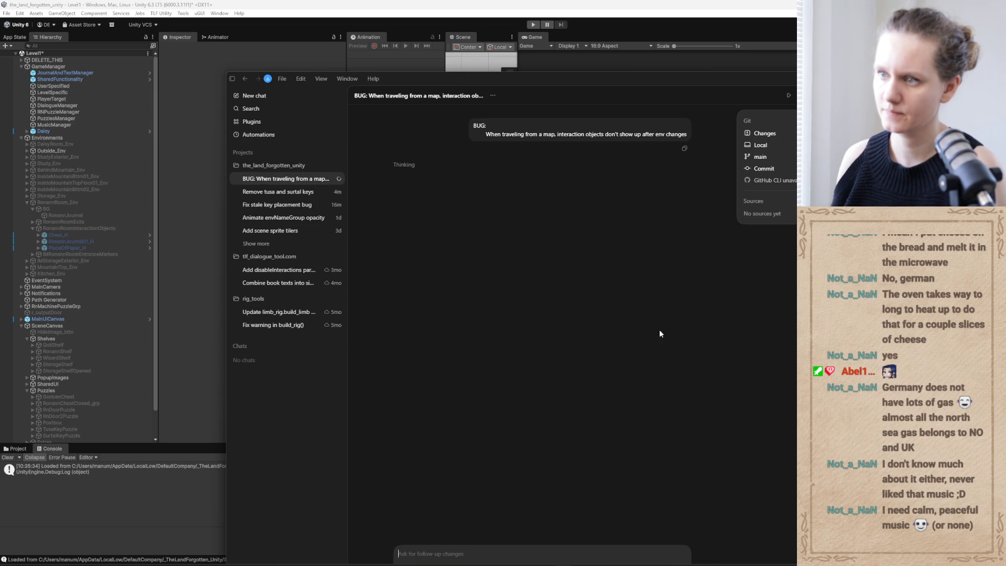
pyautogui.hotkey('alt', 'Tab')
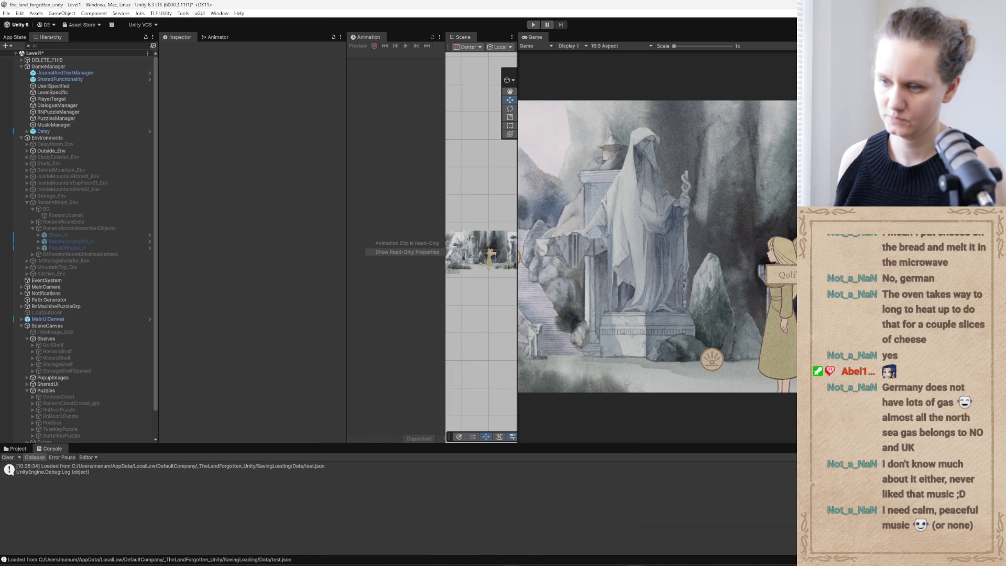
# Move the tusa and surtal keys task up onto line 18 under the RonannJournal01_H note.
pyautogui.hotkey('alt', 'Tab')
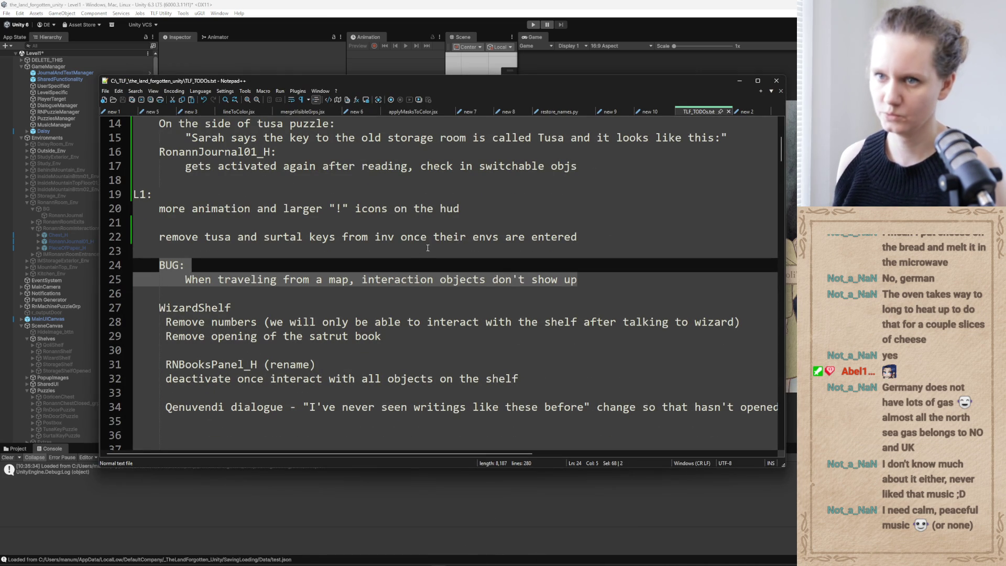
pyautogui.moveTo(584, 236); pyautogui.dragTo(158, 236)
pyautogui.hotkey('ctrl', 'c')
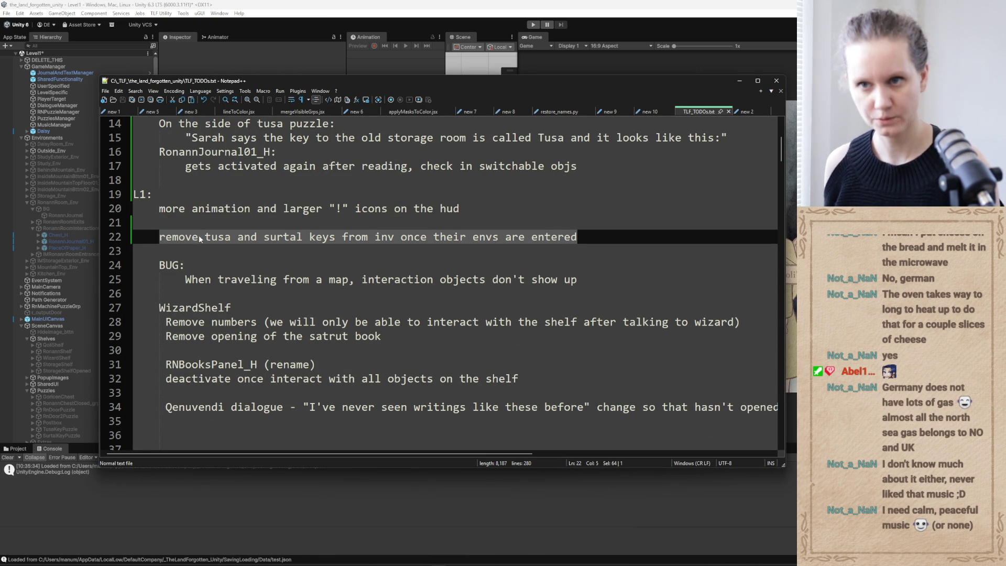
pyautogui.press('Delete')
pyautogui.click(303, 181)
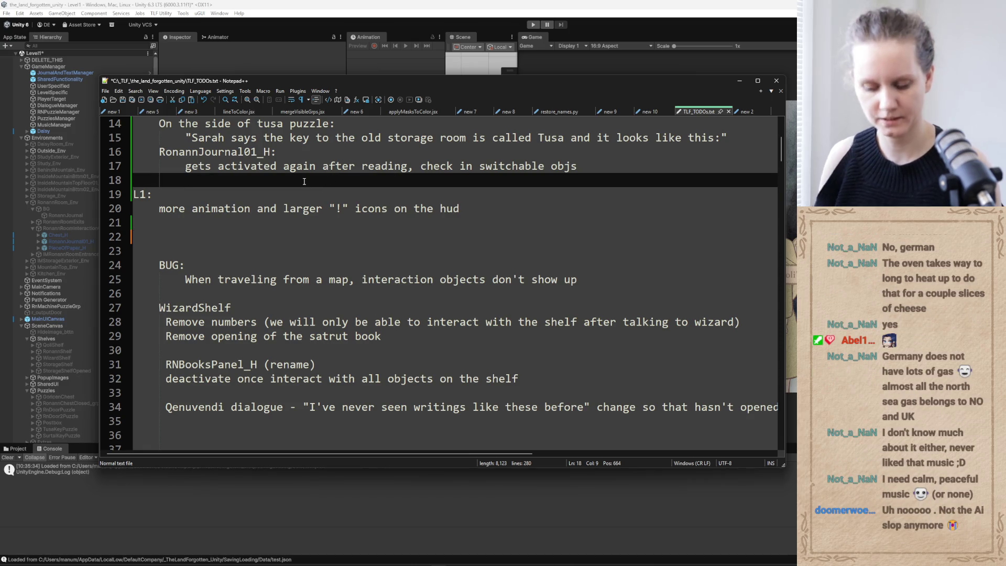
pyautogui.hotkey('ctrl', 'v')
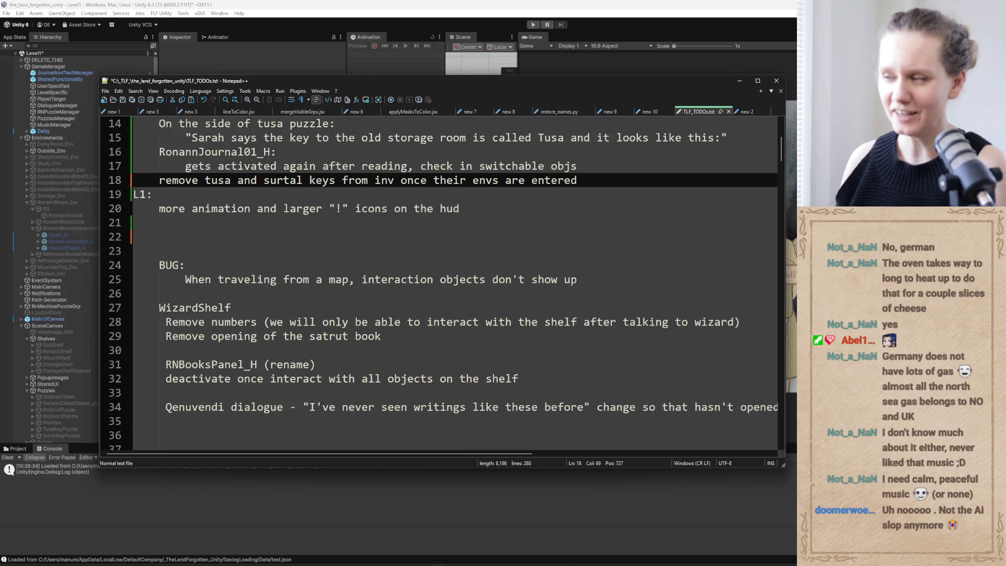
# Delete leftover blank lines 21–23 and minimize Notepad++ to return to Unity.
pyautogui.moveTo(466, 222); pyautogui.dragTo(464, 255)
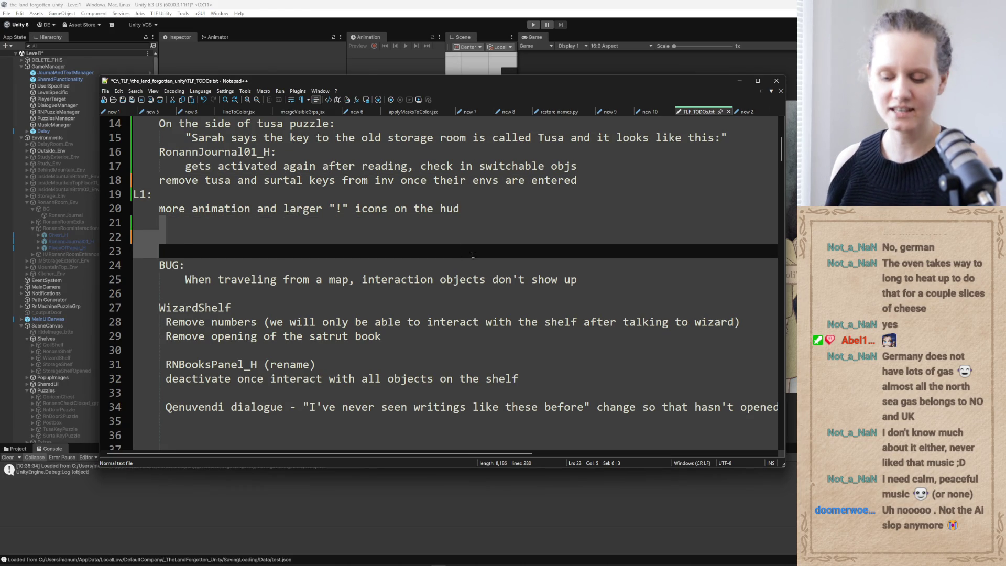
pyautogui.press('Delete')
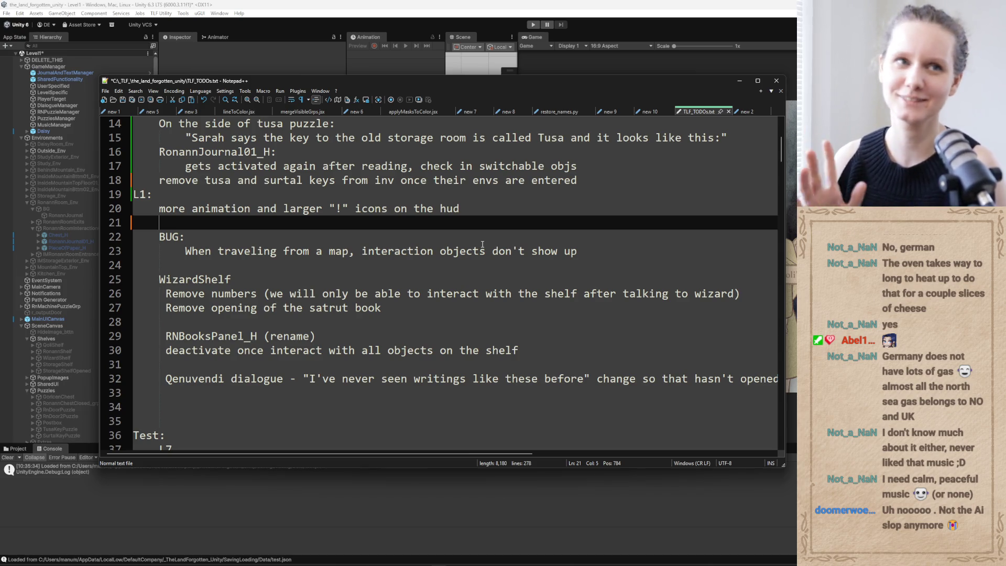
pyautogui.click(737, 81)
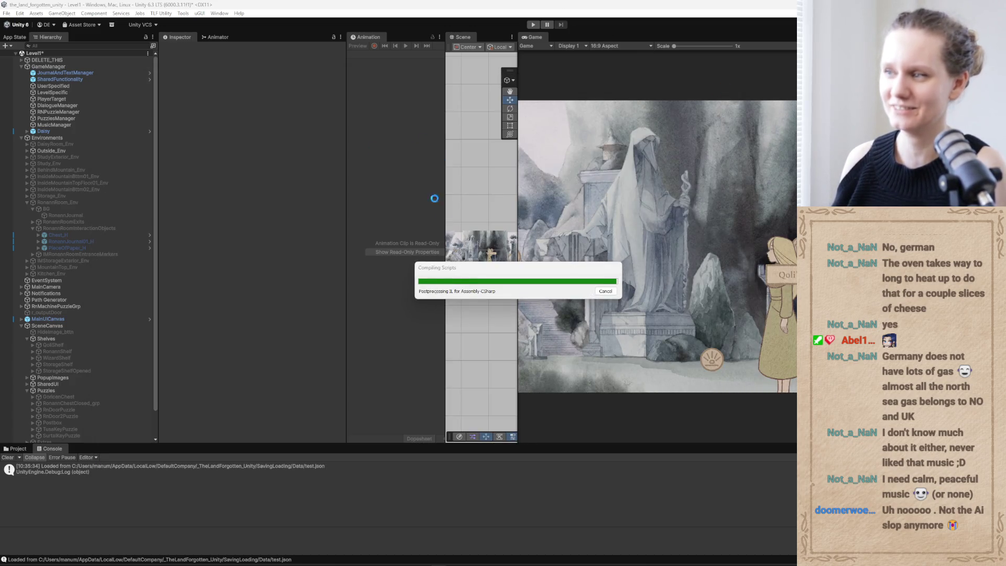
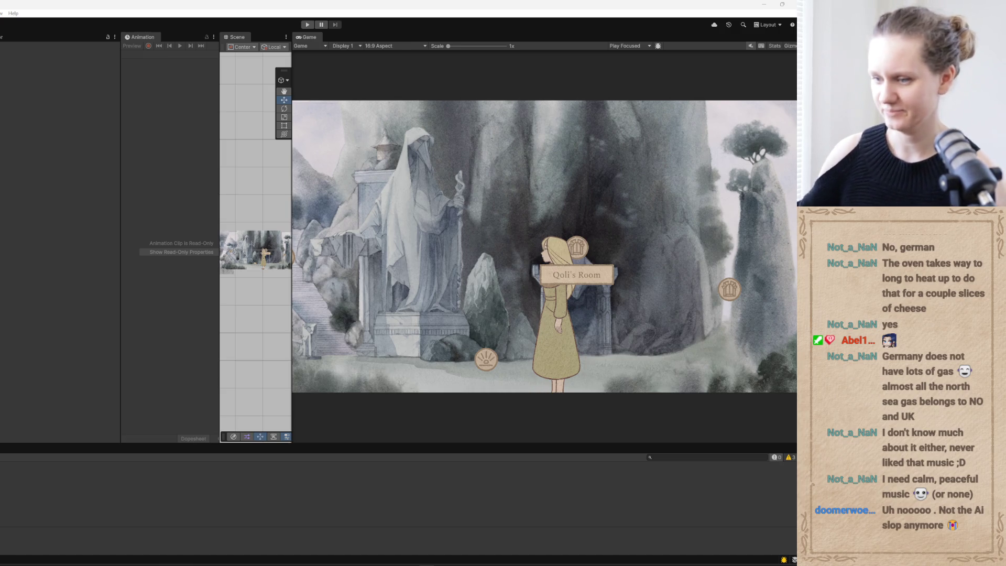
# Switch to the Codex chat showing the map-travel fix over the Unity editor.
pyautogui.hotkey('alt', 'Tab')
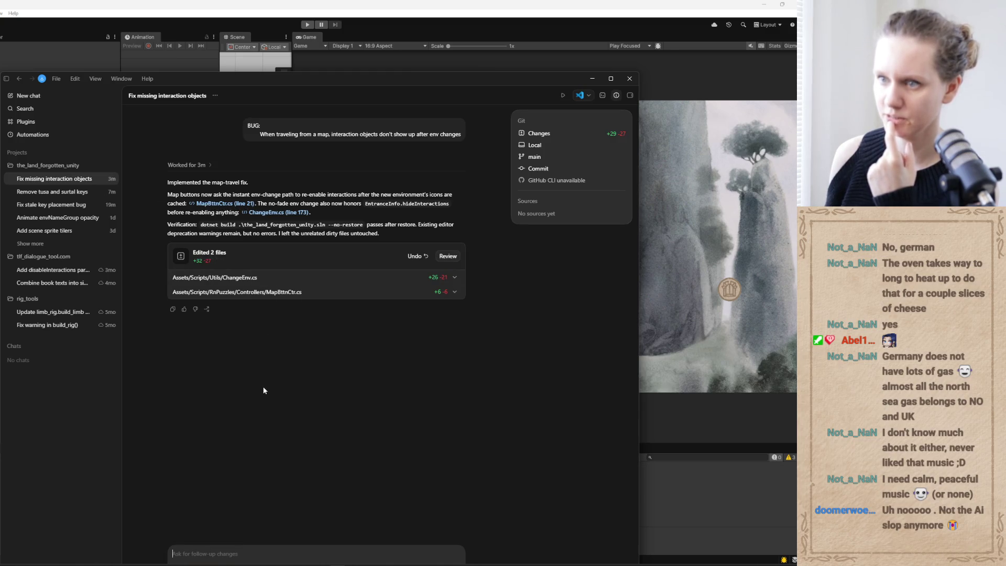
# Review the ChangeEnv.cs edits in Codex, then bring up GitHub Desktop's 7 changed files.
pyautogui.click(294, 277)
pyautogui.scroll(-1, 303, 363)
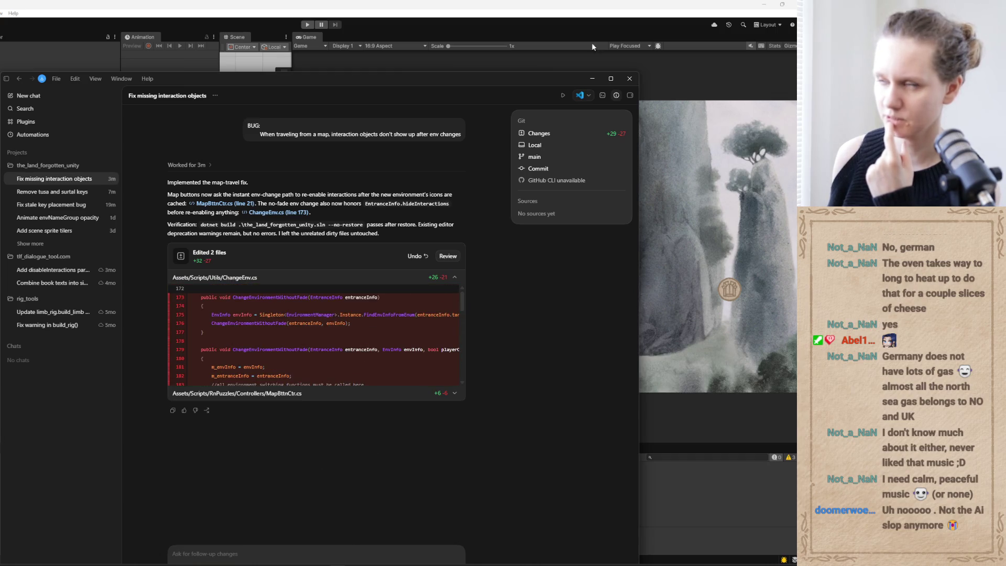
pyautogui.click(592, 80)
pyautogui.click(266, 555)
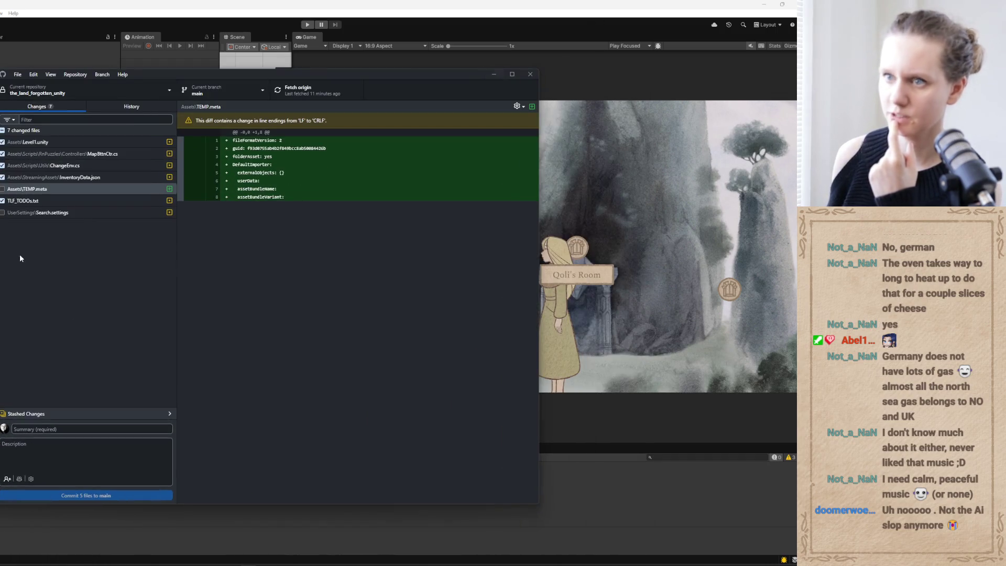
# Exclude ChangeEnv.cs, MapBttnCtr.cs and Level1.unity, reviewing the InventoryData.json and TLF_TODOs.txt changes.
pyautogui.click(57, 177)
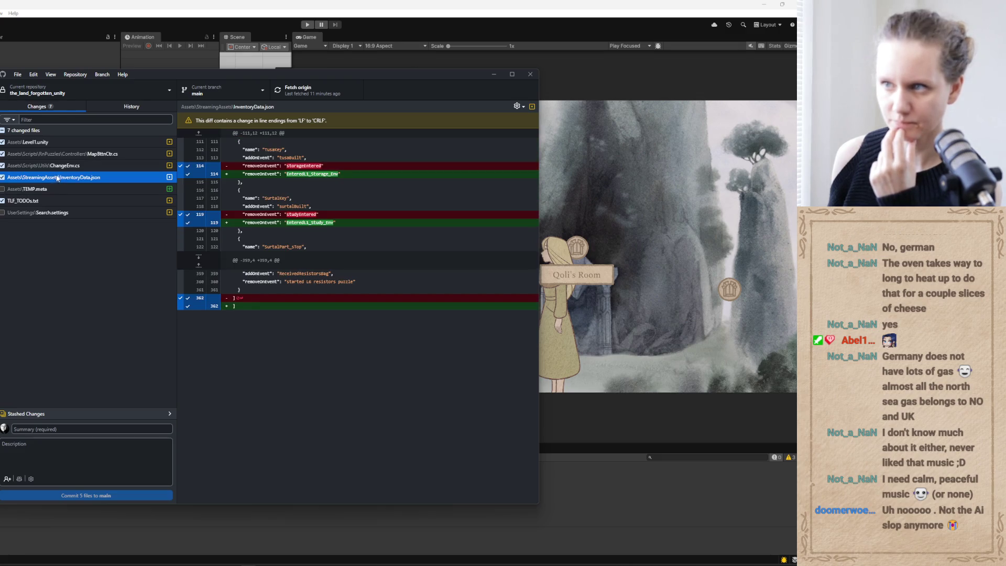
pyautogui.click(2, 165)
pyautogui.click(3, 154)
pyautogui.click(3, 141)
pyautogui.click(15, 177)
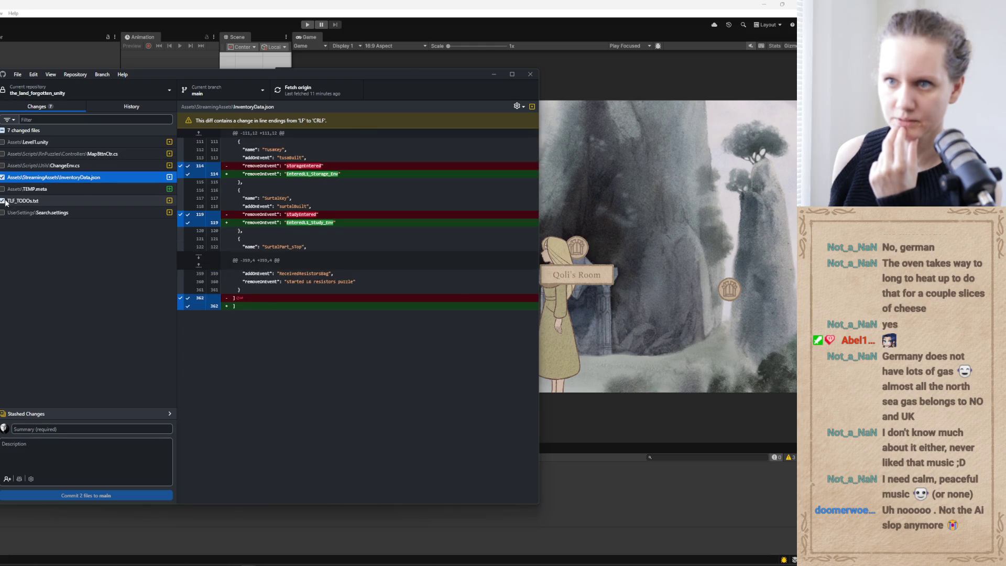
pyautogui.click(46, 199)
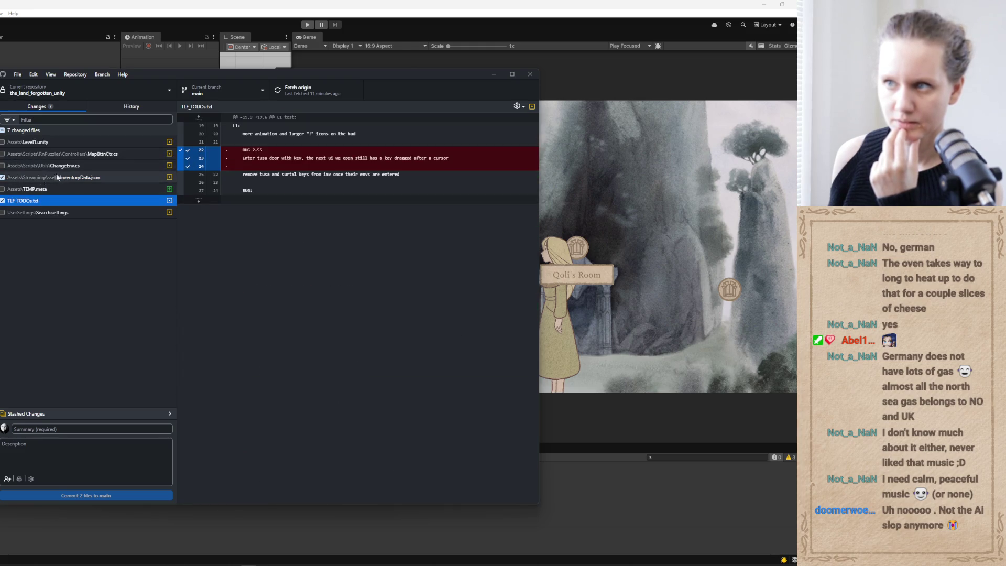
pyautogui.click(58, 177)
# Commit the two files to main as 'L1: Removing keys from inv when envs are entered'.
pyautogui.click(42, 429)
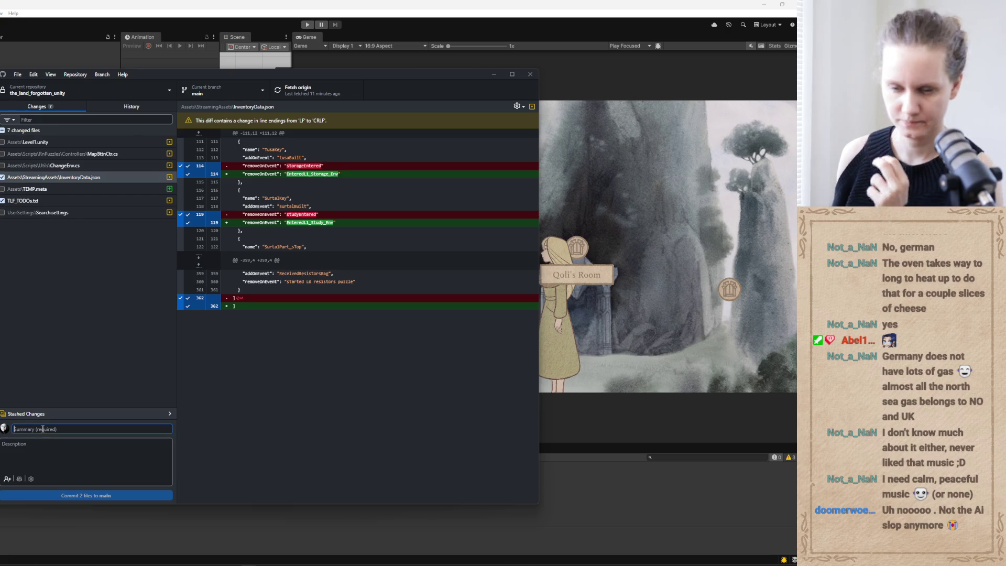
pyautogui.write('L1:')
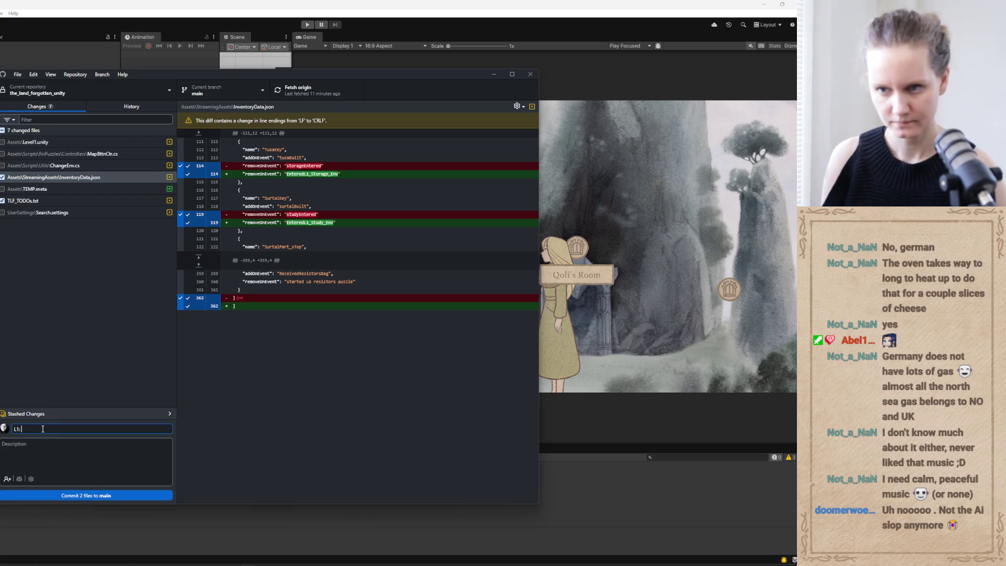
pyautogui.write(' Re')
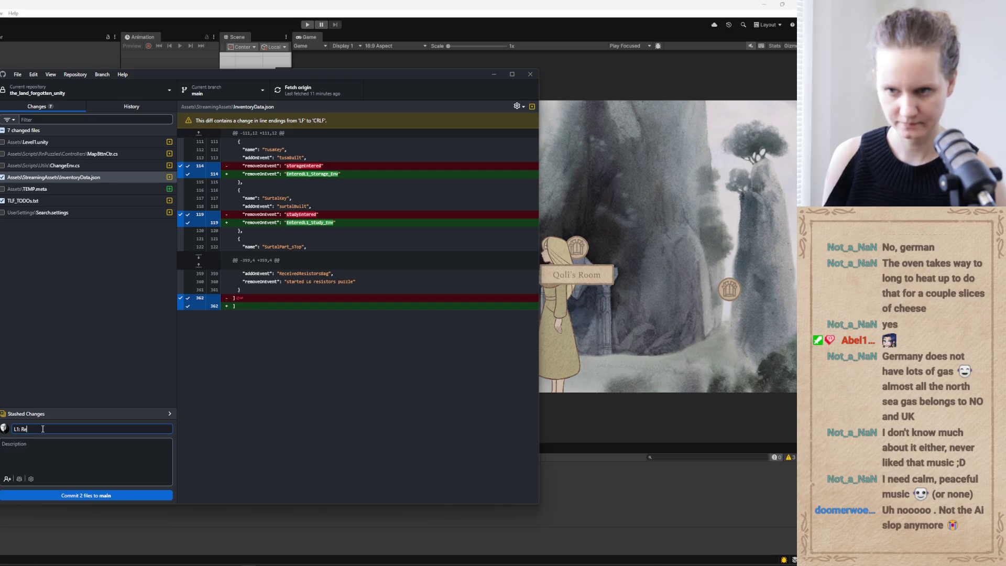
pyautogui.write('moving key')
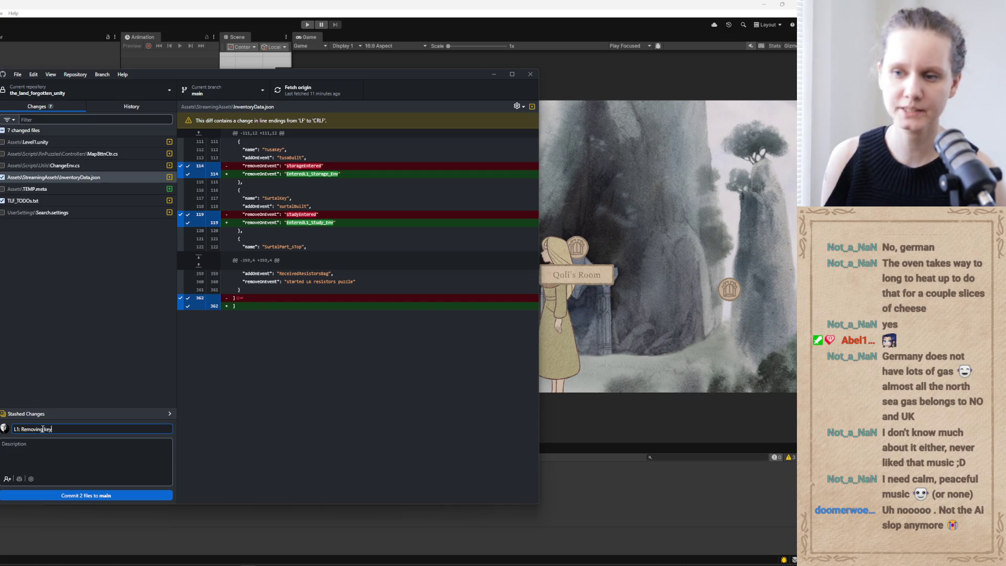
pyautogui.write('s from inv')
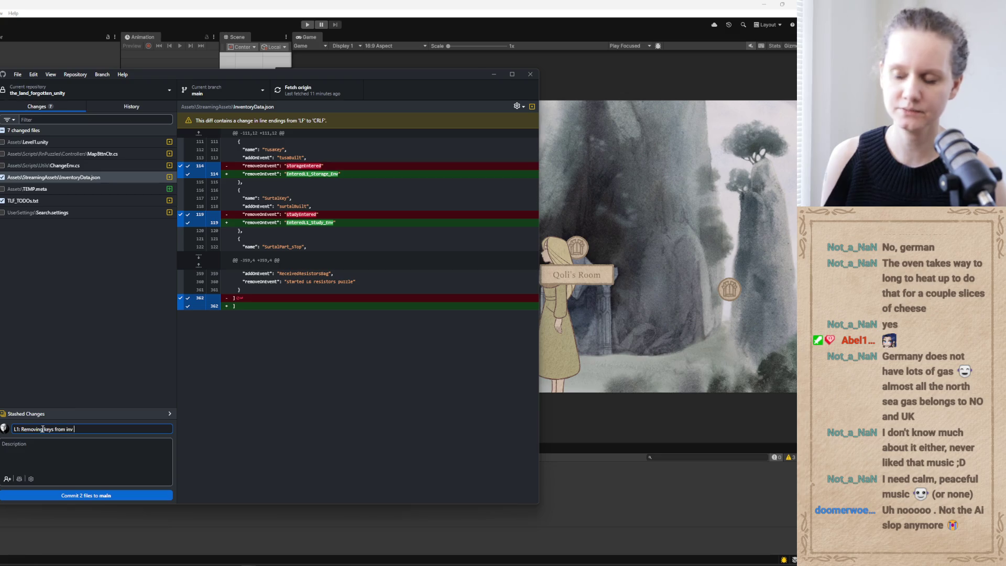
pyautogui.write(' when')
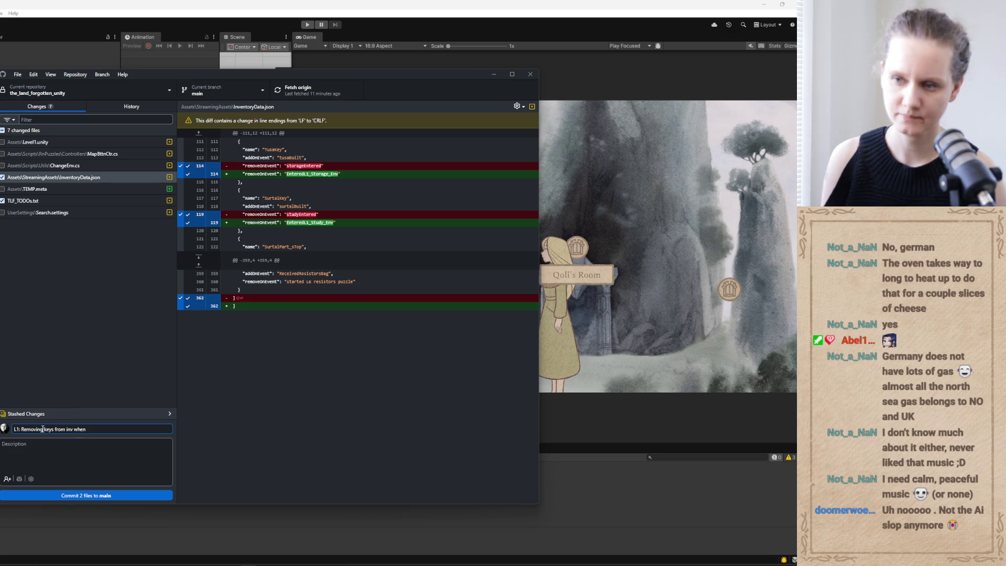
pyautogui.write(' envs a')
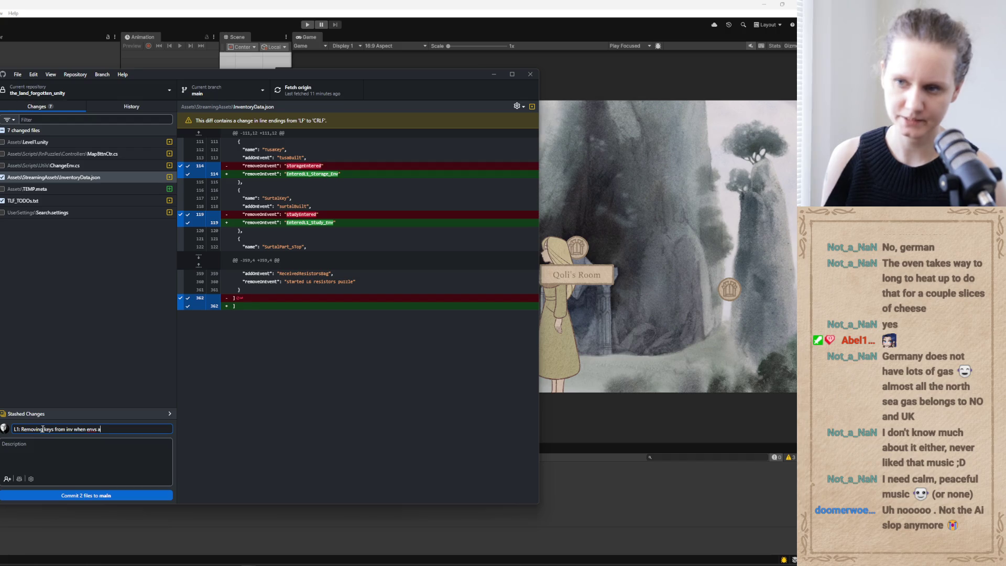
pyautogui.write('re entered')
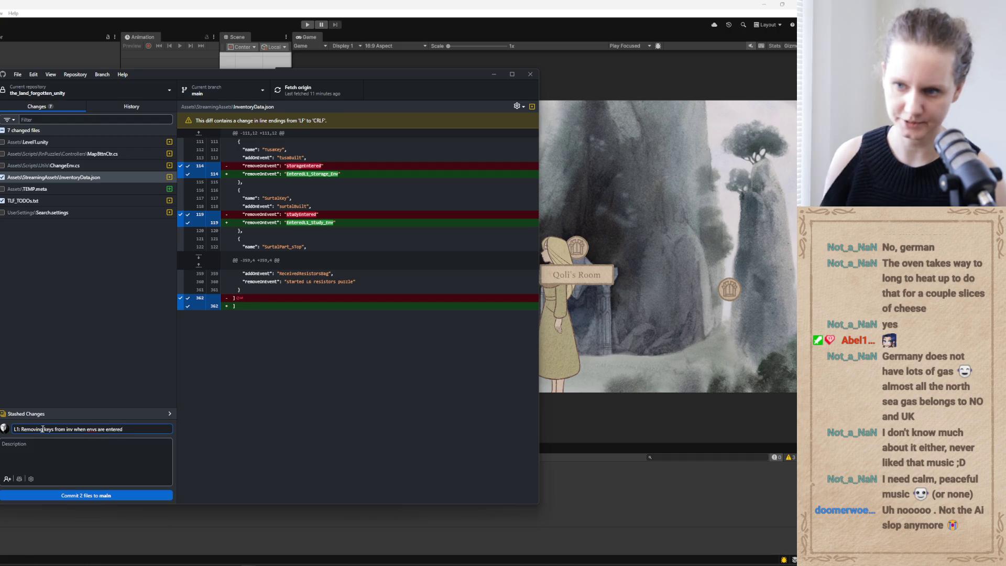
pyautogui.click(140, 495)
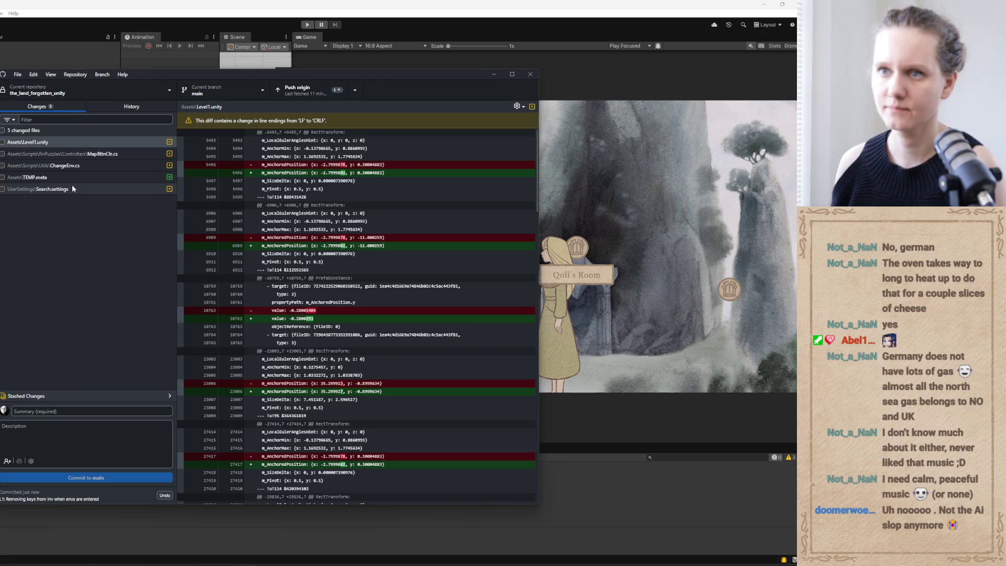
# Display the ChangeEnv.cs diff with its new enableInteractionsAfterChange parameter.
pyautogui.click(80, 165)
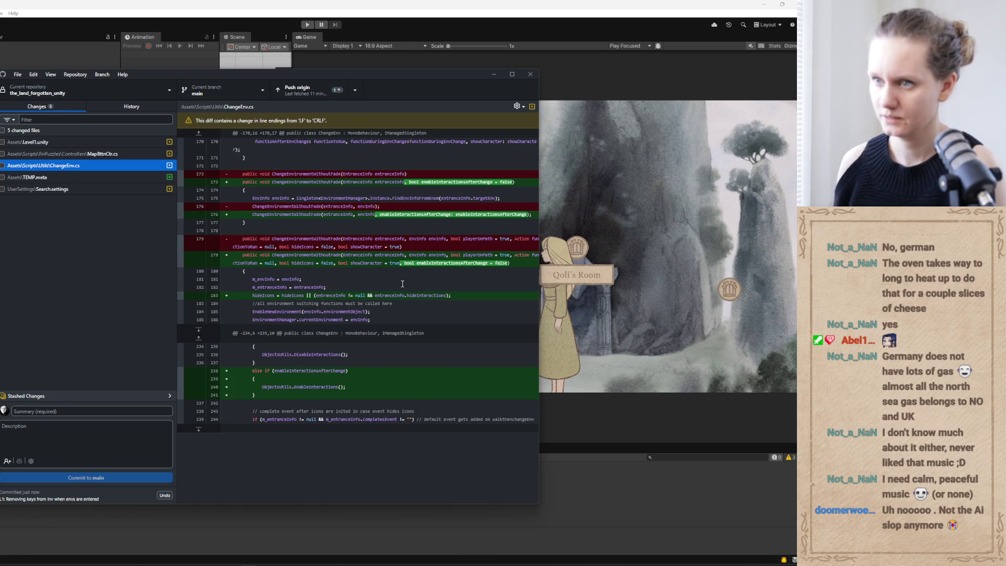
# Move and enlarge the window, inspect lines 238–240 and zoom in the diff text.
pyautogui.moveTo(415, 74)
pyautogui.mouseDown()
pyautogui.moveTo(231, 59)
pyautogui.moveTo(231, 26)
pyautogui.mouseUp()
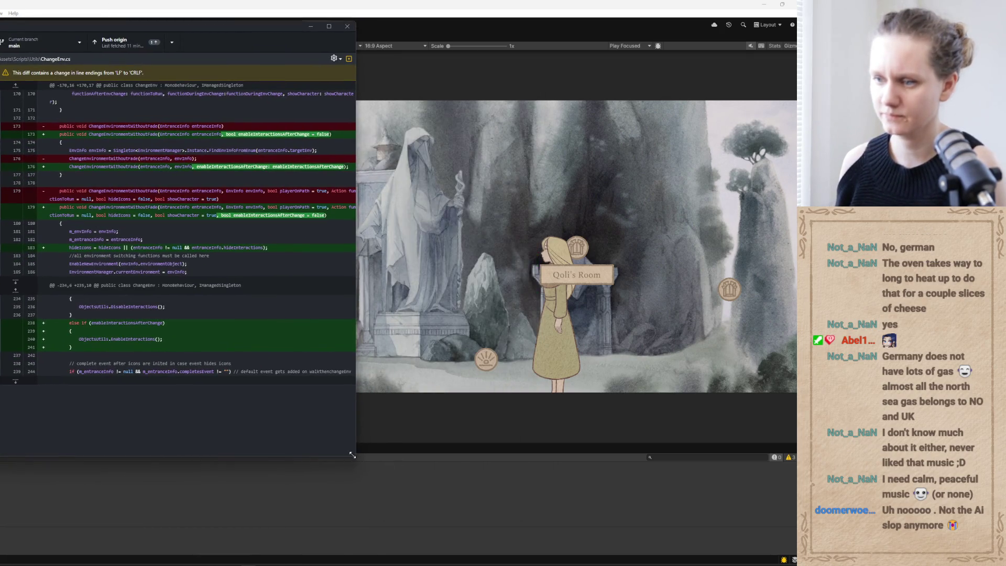
pyautogui.moveTo(352, 455)
pyautogui.mouseDown()
pyautogui.moveTo(680, 530)
pyautogui.moveTo(686, 511)
pyautogui.mouseUp()
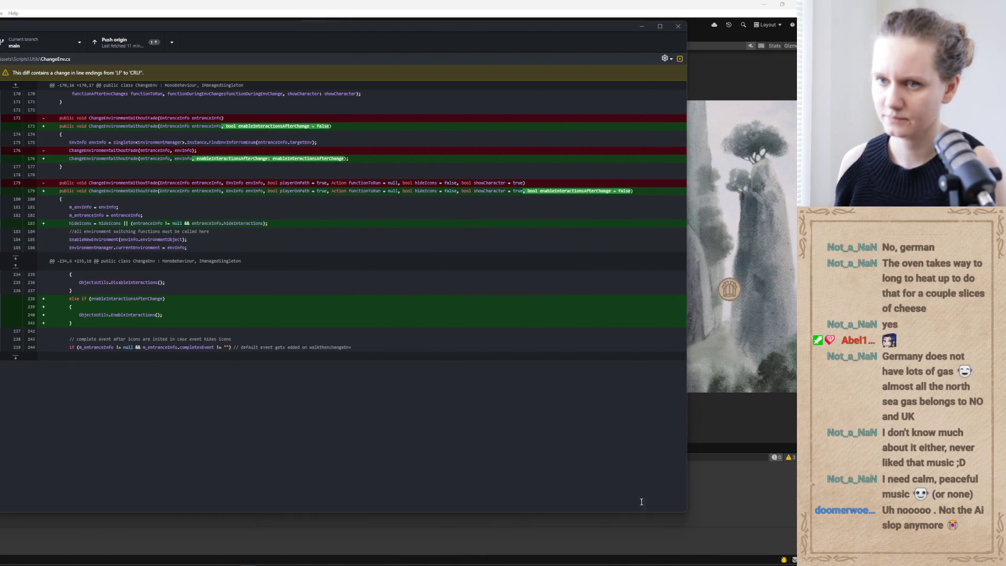
pyautogui.doubleClick(117, 298)
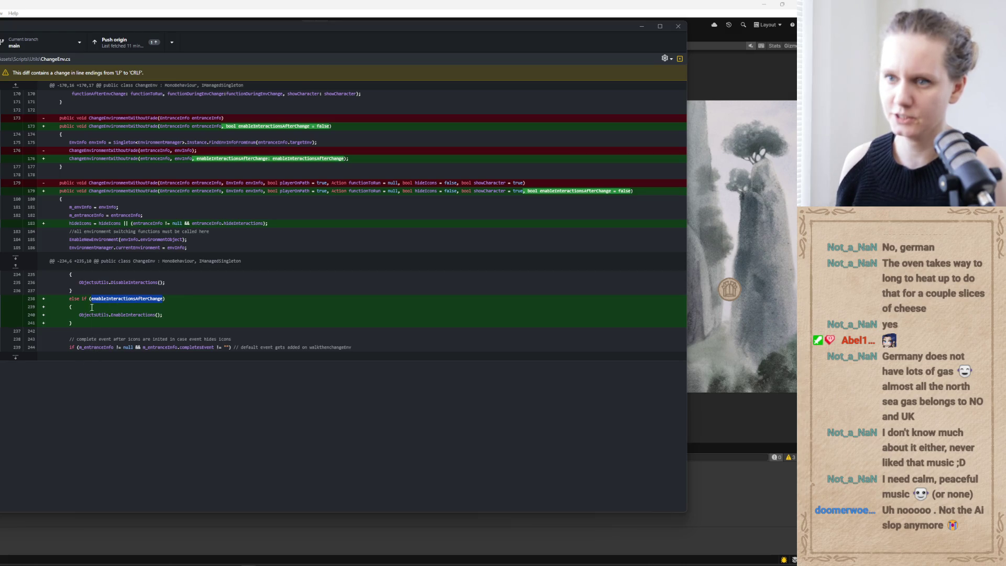
pyautogui.moveTo(82, 314); pyautogui.dragTo(172, 315)
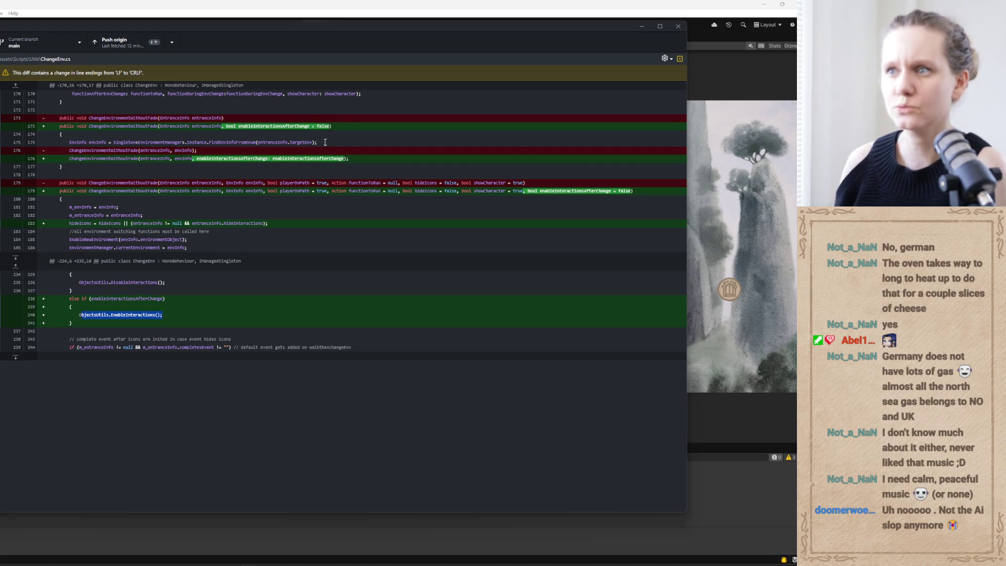
pyautogui.doubleClick(281, 127)
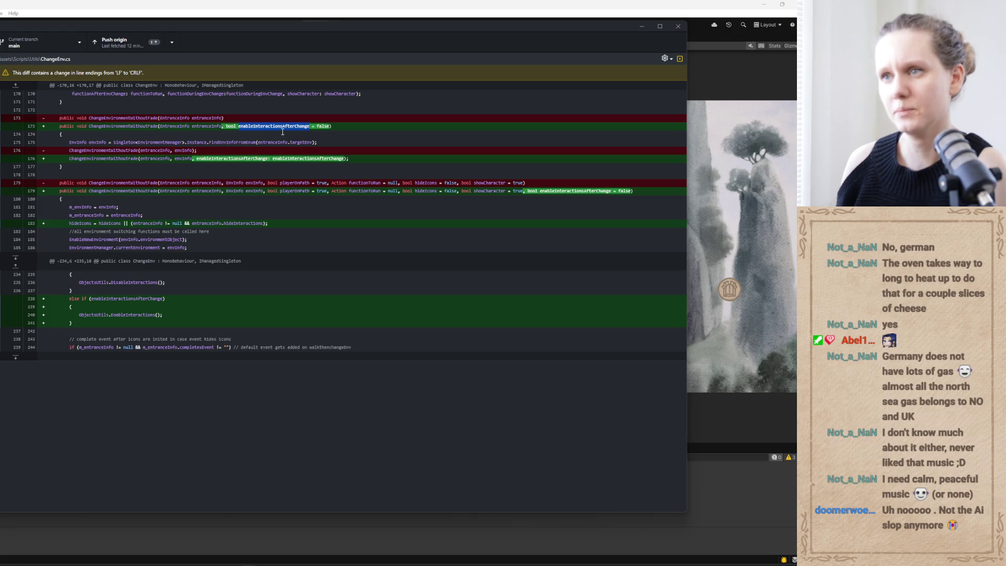
pyautogui.click(276, 173)
pyautogui.hotkey('ctrl', '=')
pyautogui.hotkey('ctrl', '=')
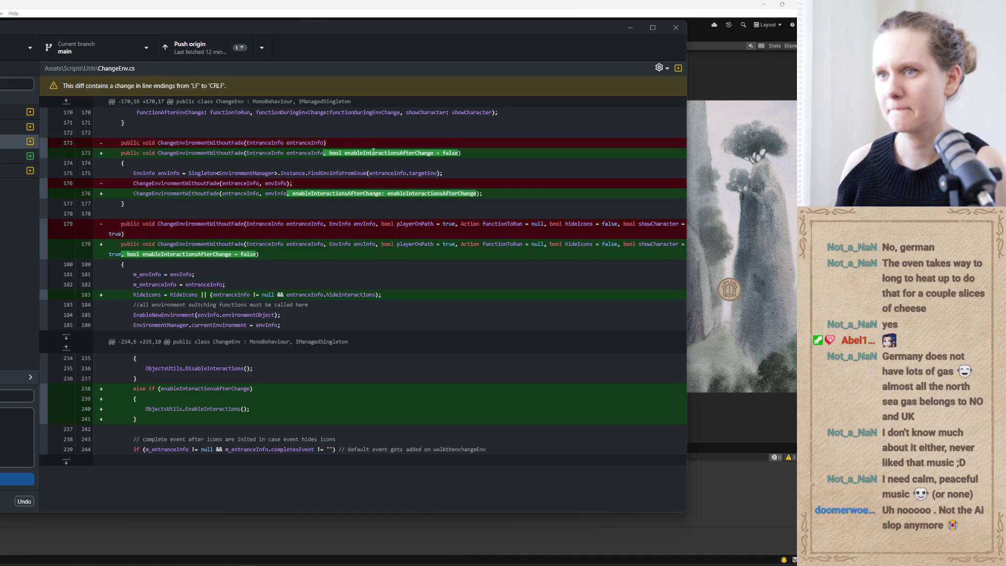
# Trace enableInteractionsAfterChange (default false) through ChangeEnvironmentWithoutFade on lines 173, 176 and 179.
pyautogui.doubleClick(193, 152)
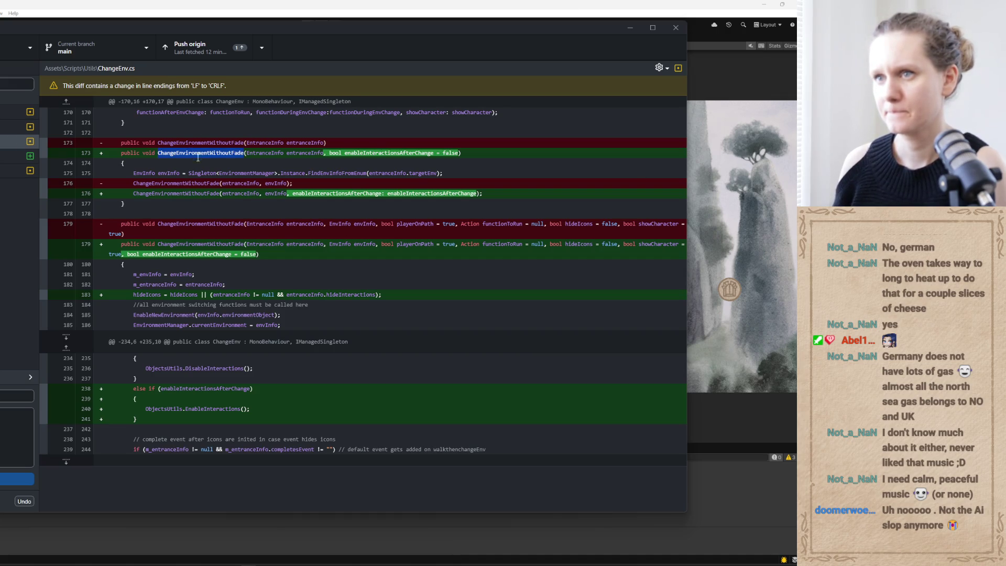
pyautogui.doubleClick(361, 153)
pyautogui.doubleClick(450, 153)
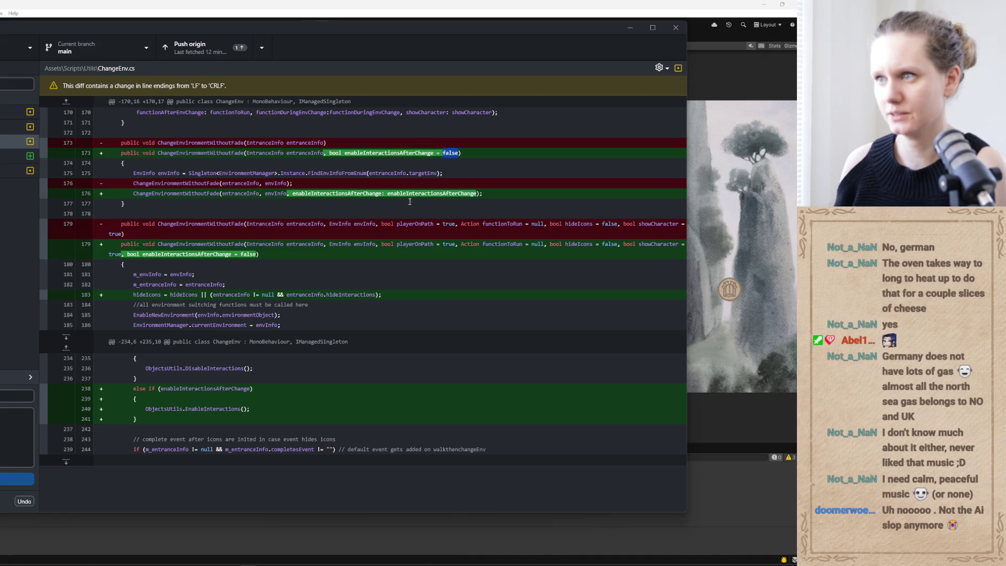
pyautogui.doubleClick(177, 194)
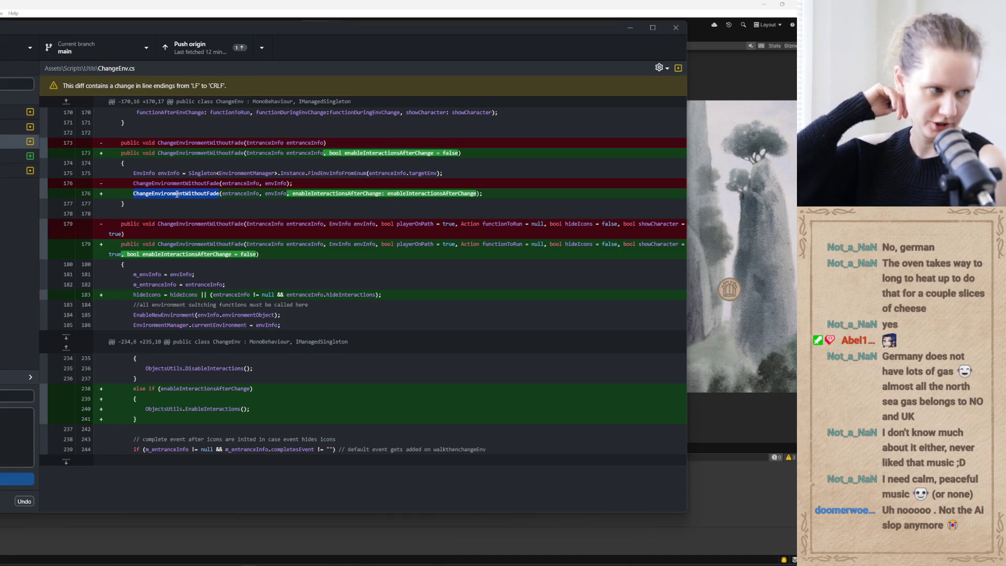
pyautogui.doubleClick(336, 193)
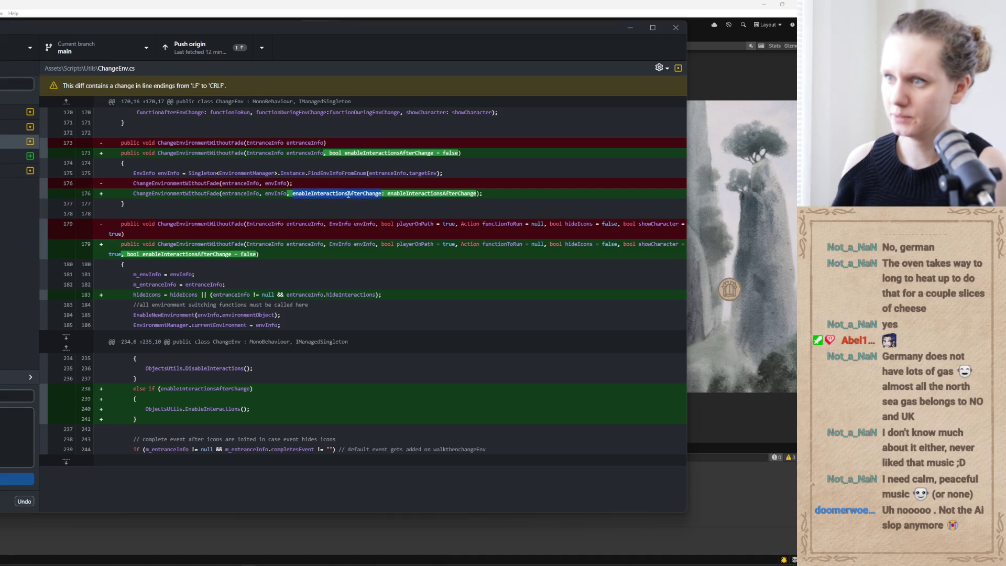
pyautogui.doubleClick(427, 193)
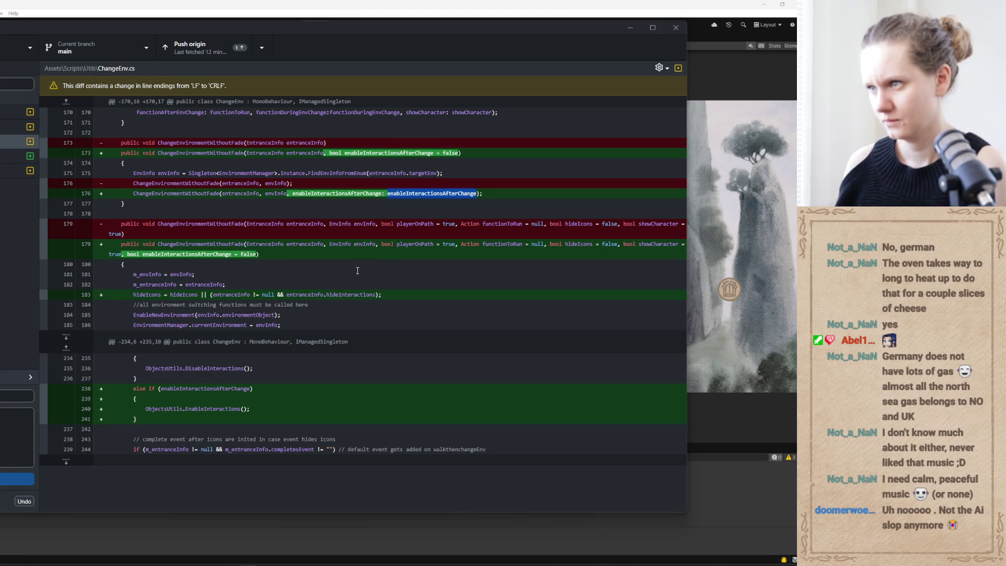
pyautogui.doubleClick(187, 254)
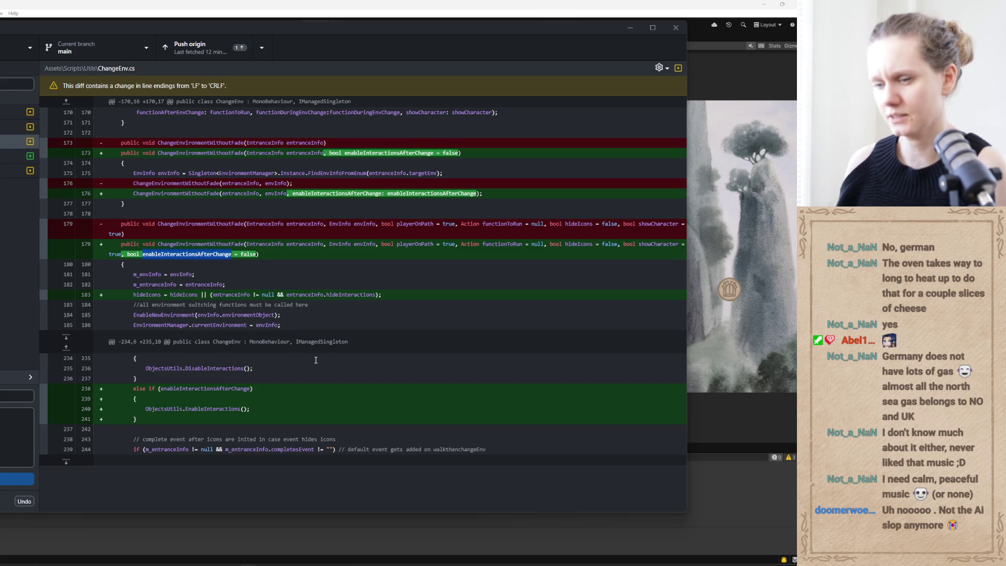
# Inspect MapBttnCtr.cs line 21, which passes enableInteractionsAfterChange: true.
pyautogui.click(16, 126)
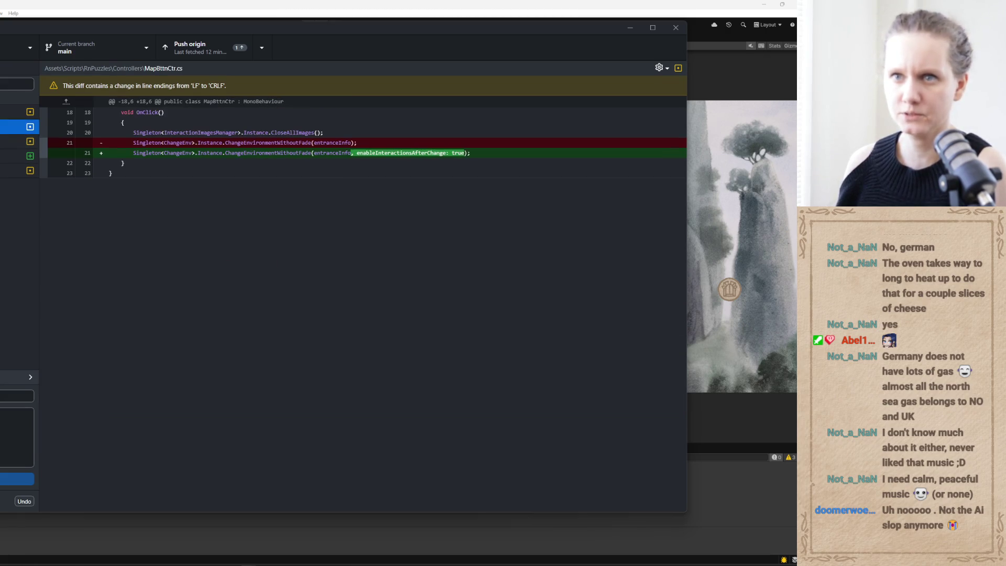
pyautogui.click(405, 152)
pyautogui.doubleClick(401, 152)
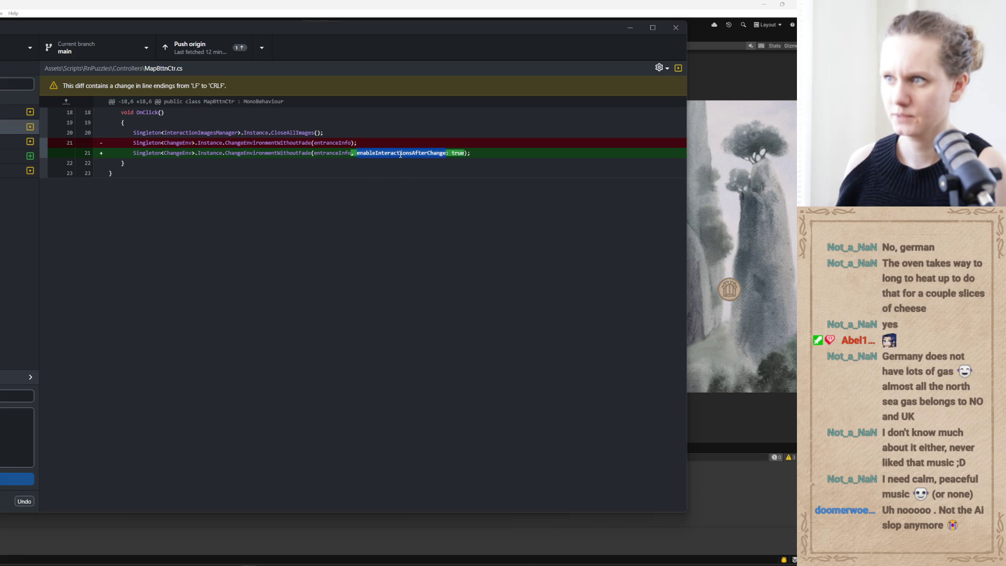
pyautogui.click(464, 153)
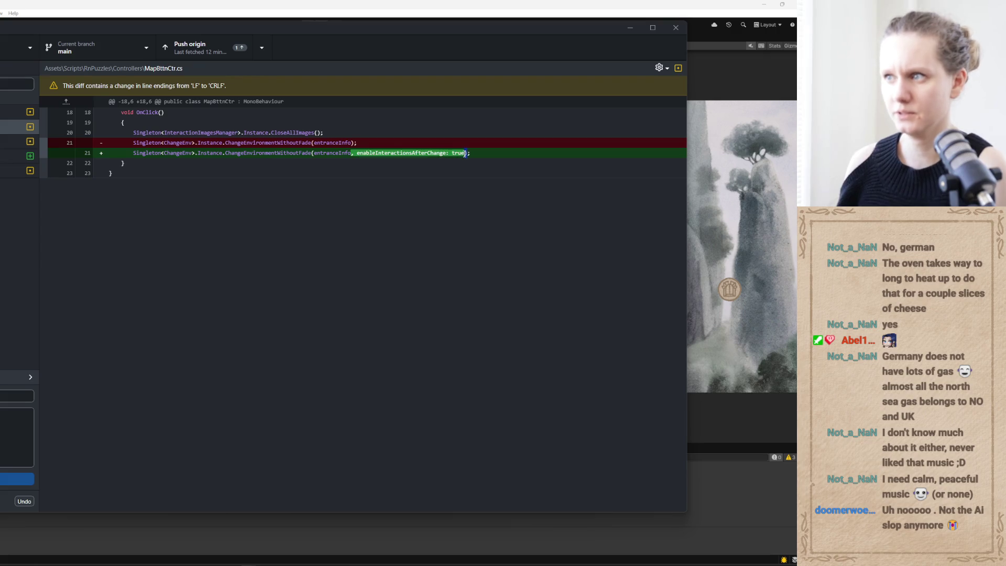
pyautogui.doubleClick(457, 153)
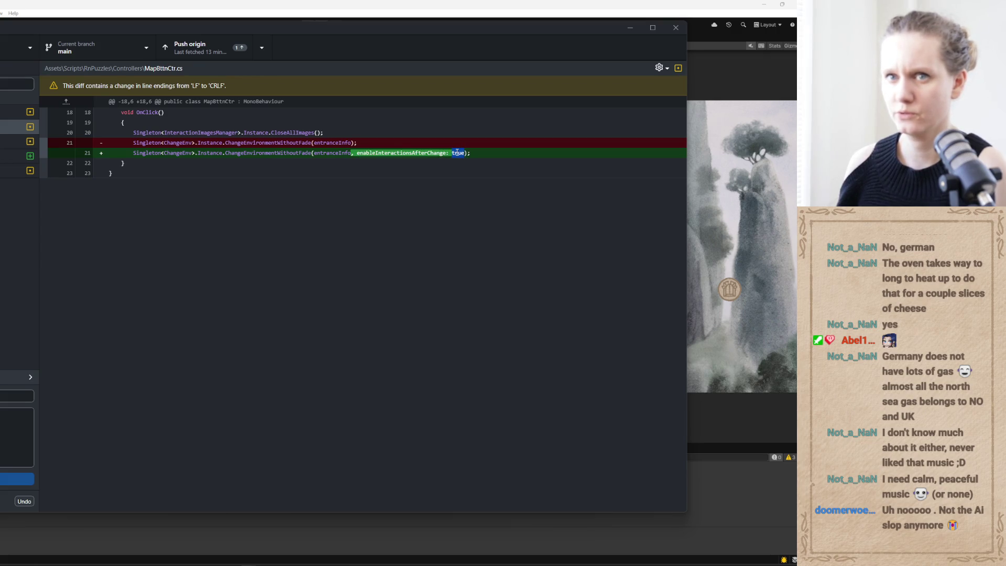
# Return to the ChangeEnv.cs diff and pick out the DisableInteractions call.
pyautogui.click(21, 141)
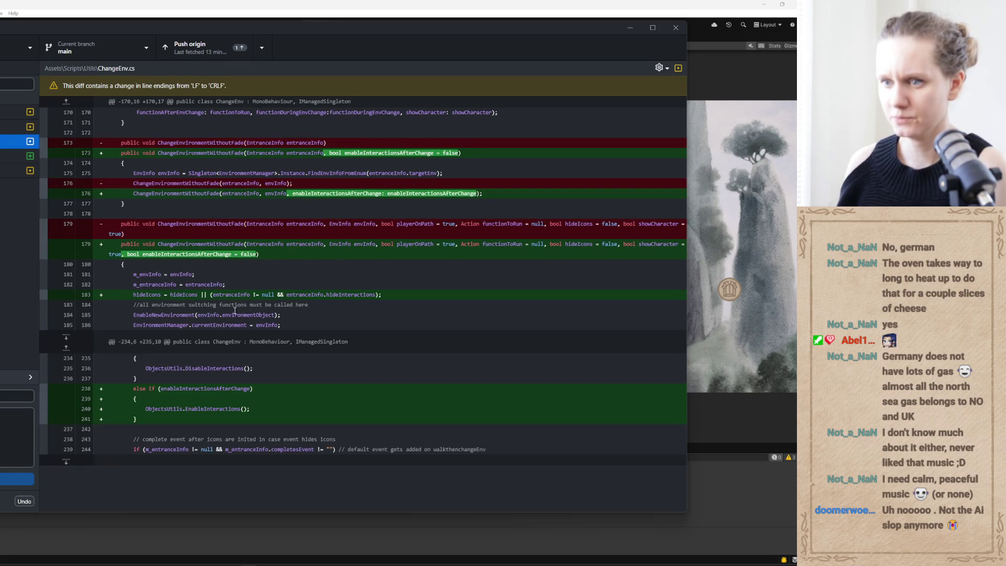
pyautogui.doubleClick(212, 370)
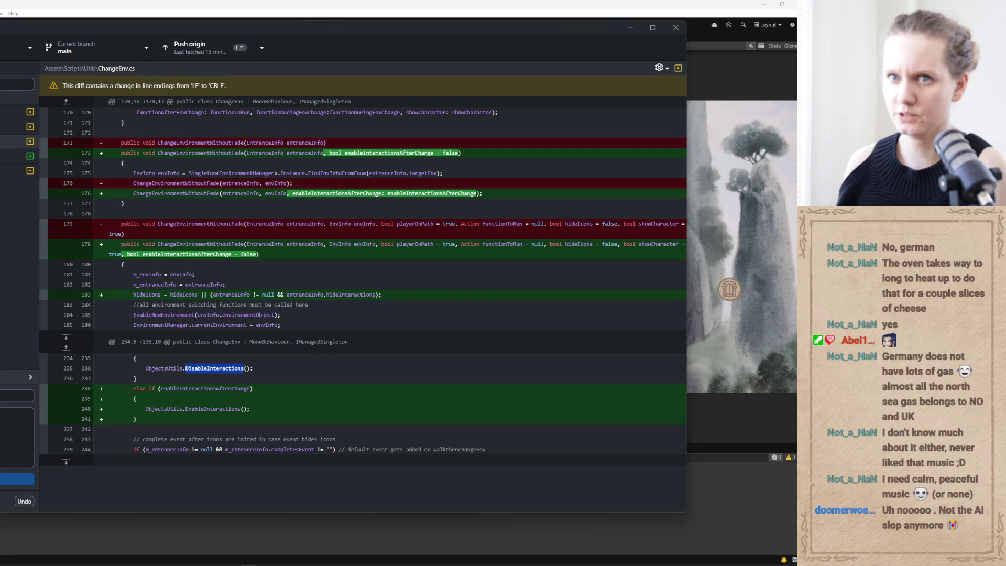
pyautogui.click(16, 141)
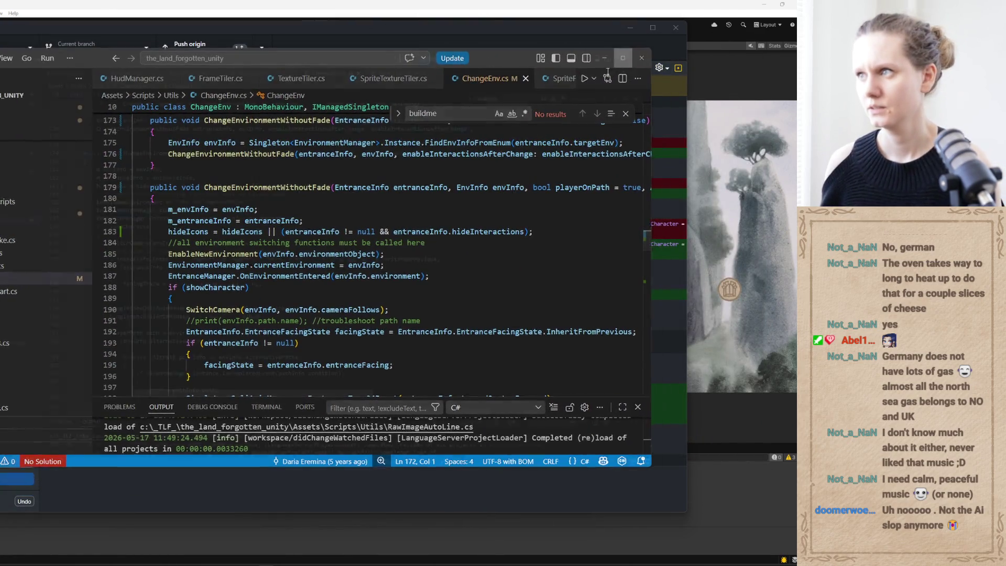
# Maximize ChangeEnv.cs in VS Code and search it for 'DisableIntera'.
pyautogui.click(622, 57)
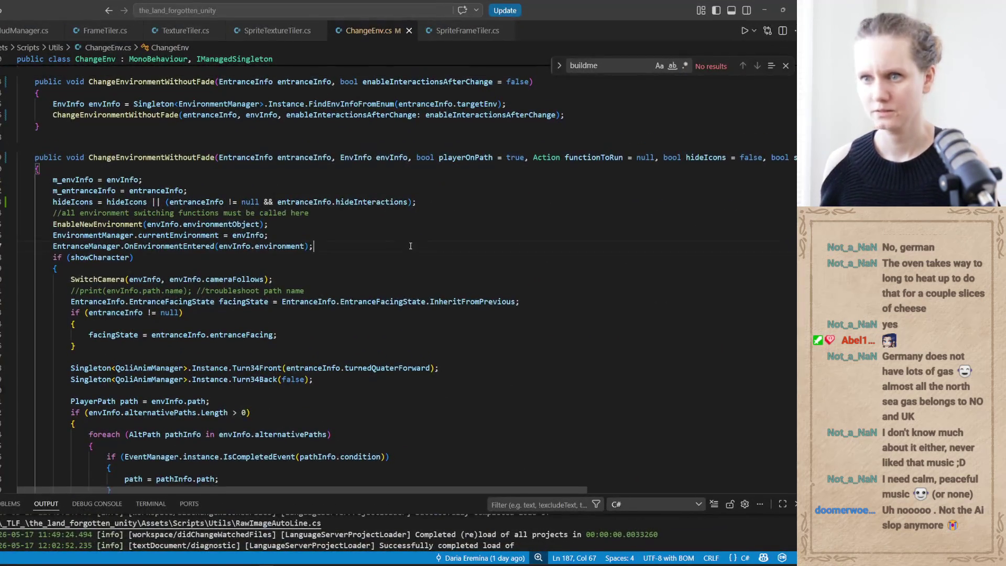
pyautogui.click(352, 246)
pyautogui.hotkey('ctrl', 'f')
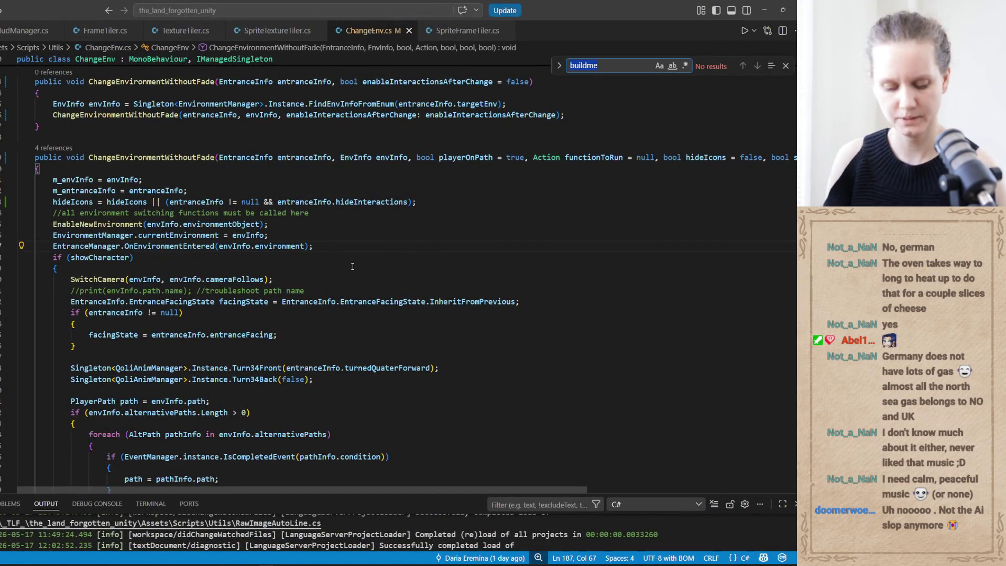
pyautogui.write('DisableIntera')
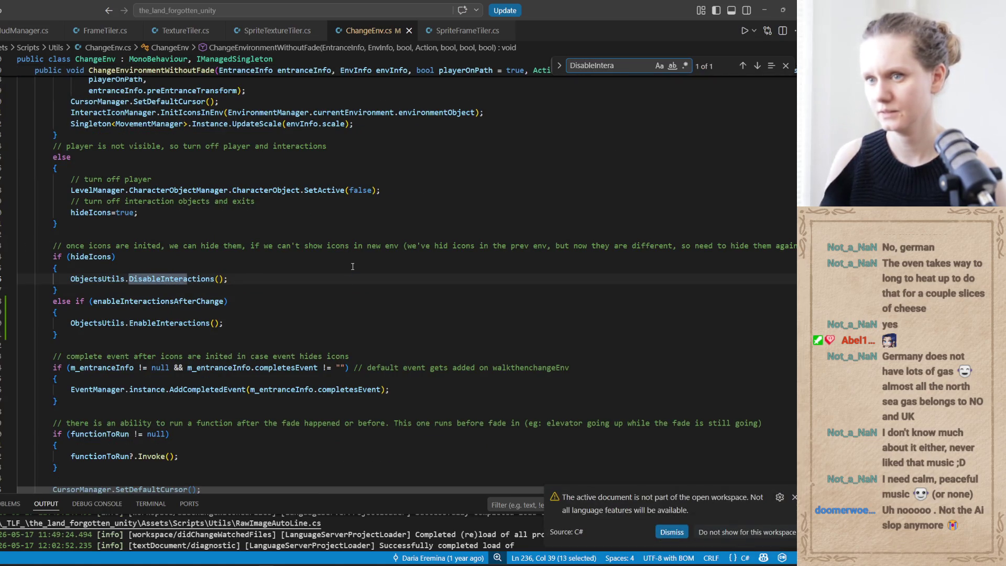
# Highlight hideIcons and scroll through ChangeEnvironmentWithoutFade, then return to the Codex chat.
pyautogui.doubleClick(90, 256)
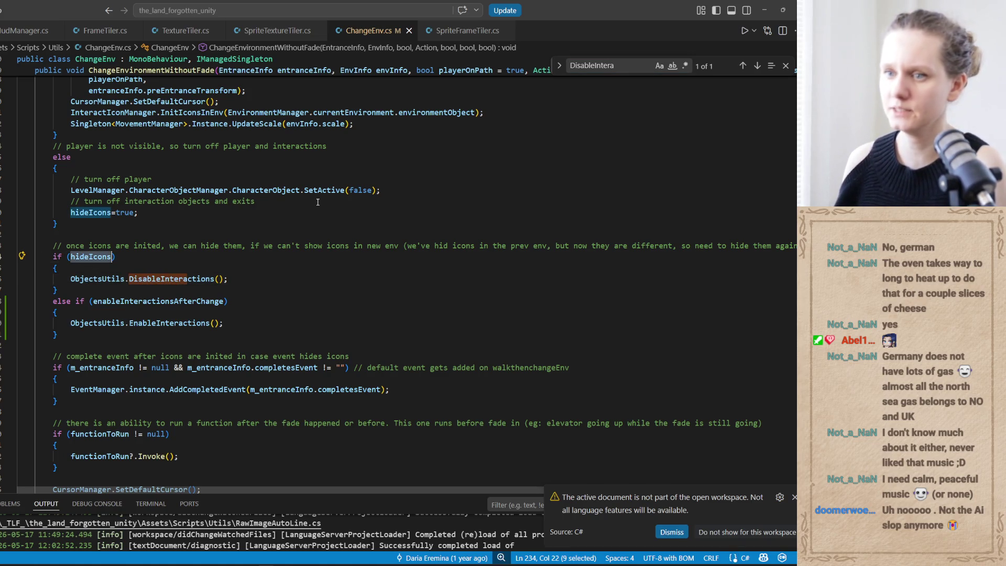
pyautogui.scroll(5, 317, 201)
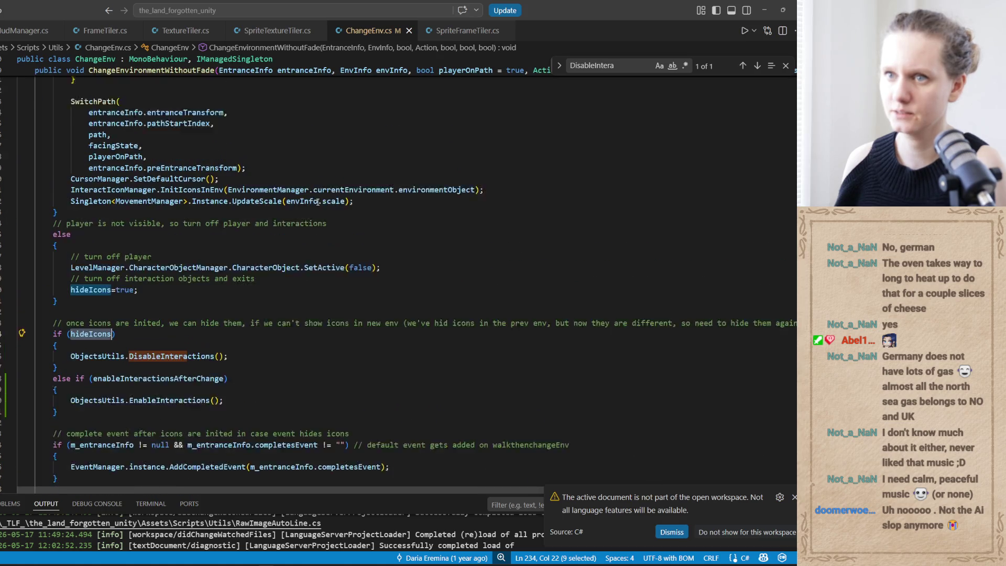
pyautogui.scroll(4, 317, 202)
pyautogui.scroll(-9, 318, 202)
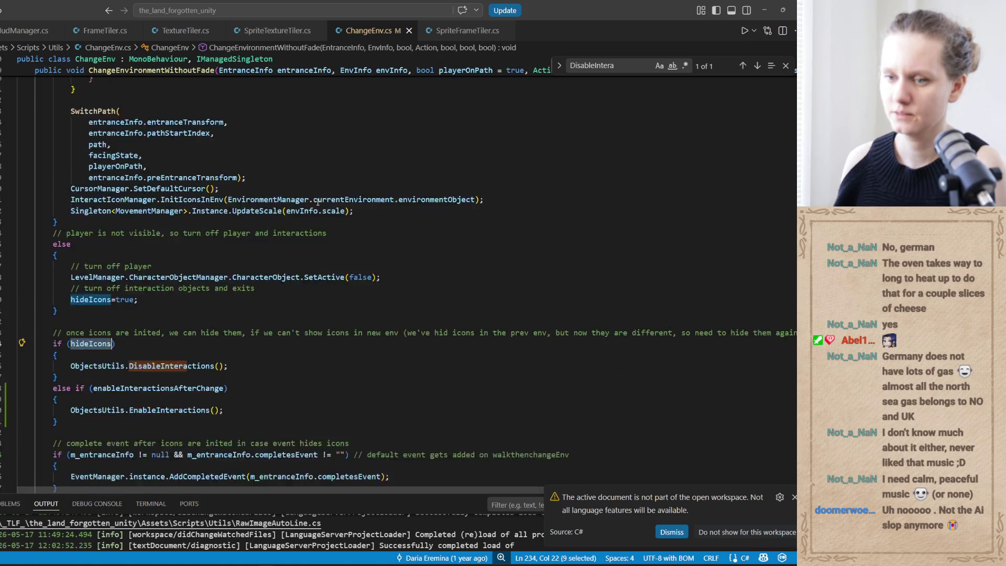
pyautogui.scroll(1, 317, 202)
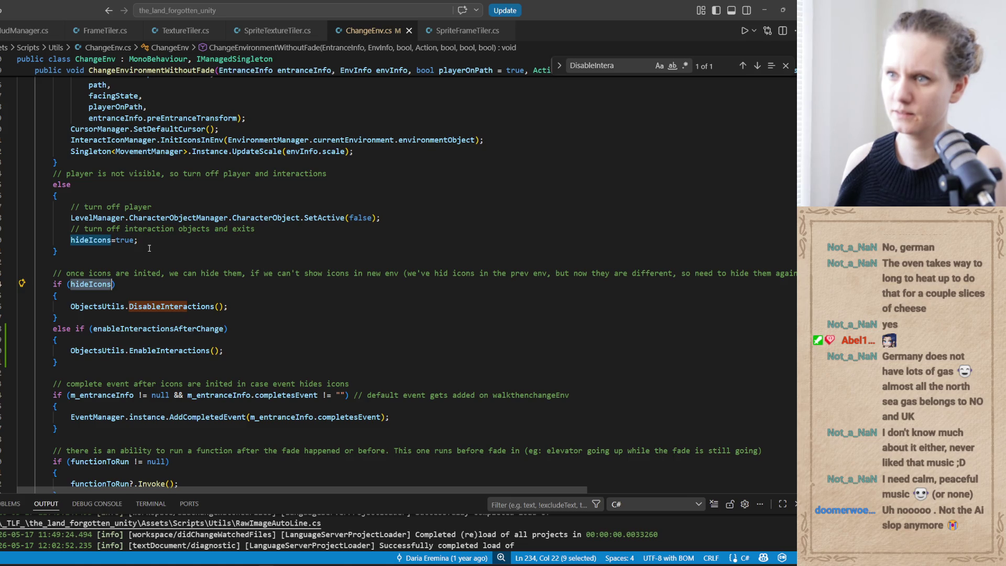
pyautogui.scroll(1, 176, 217)
pyautogui.scroll(12, 176, 218)
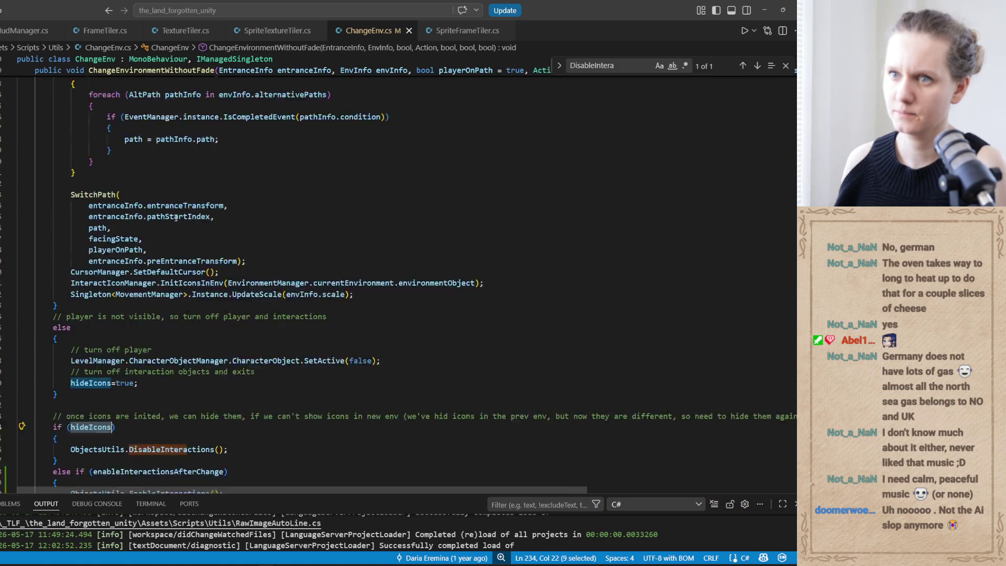
pyautogui.scroll(1, 176, 218)
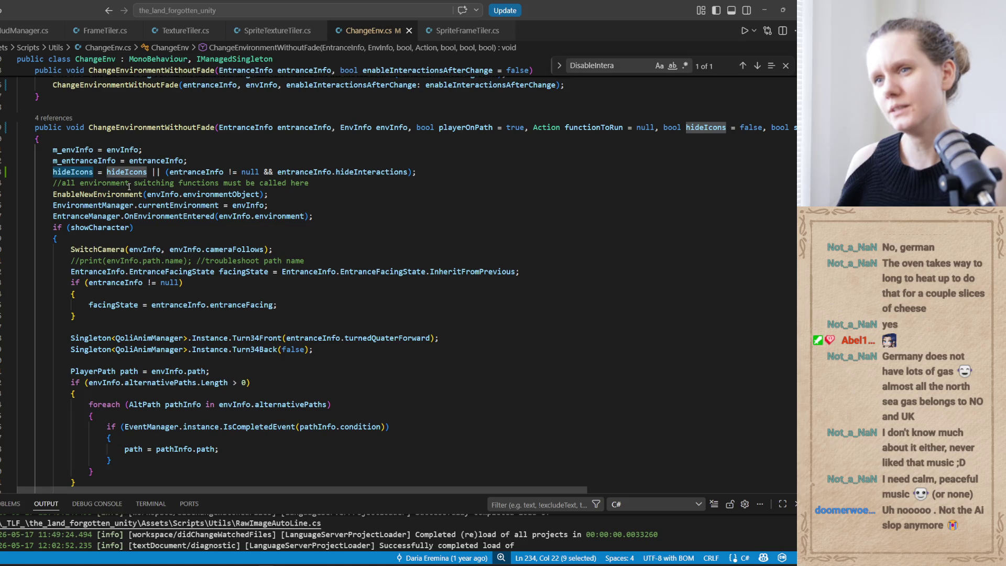
pyautogui.moveTo(122, 168)
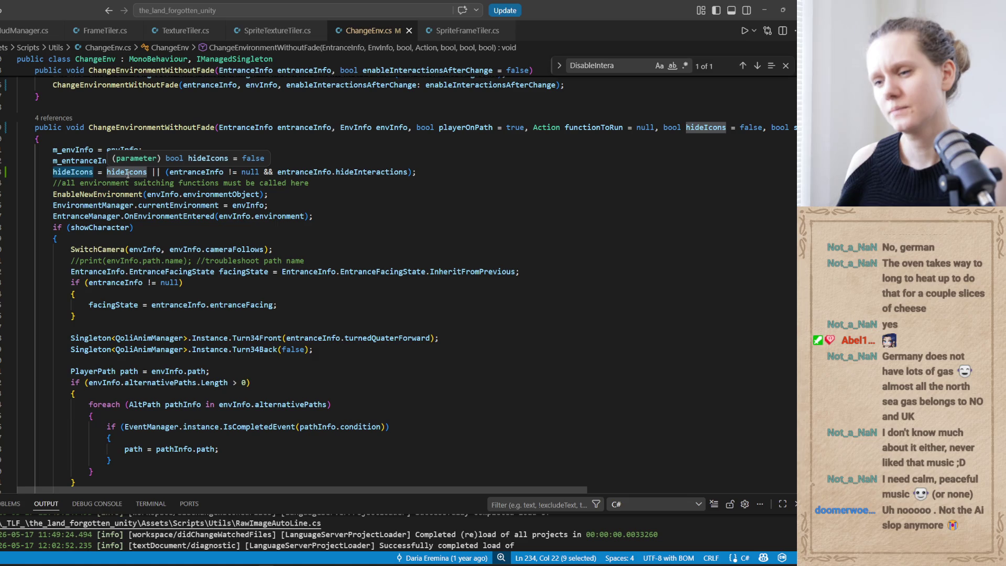
pyautogui.click(339, 550)
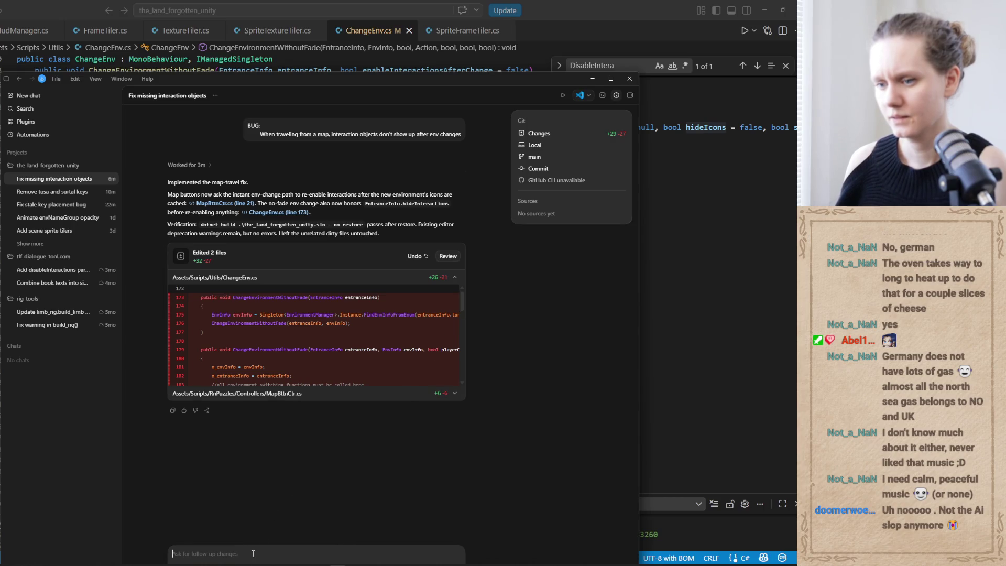
# Begin the Codex question with enableInteractionsAfterChange, checking the name in the ChangeEnv.cs diff.
pyautogui.write('why did you add a')
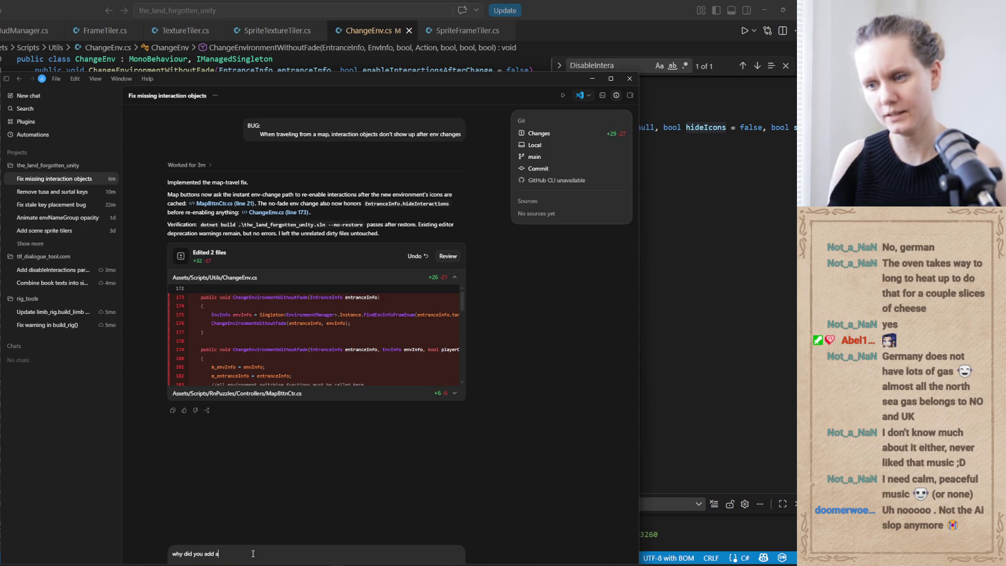
pyautogui.write('m')
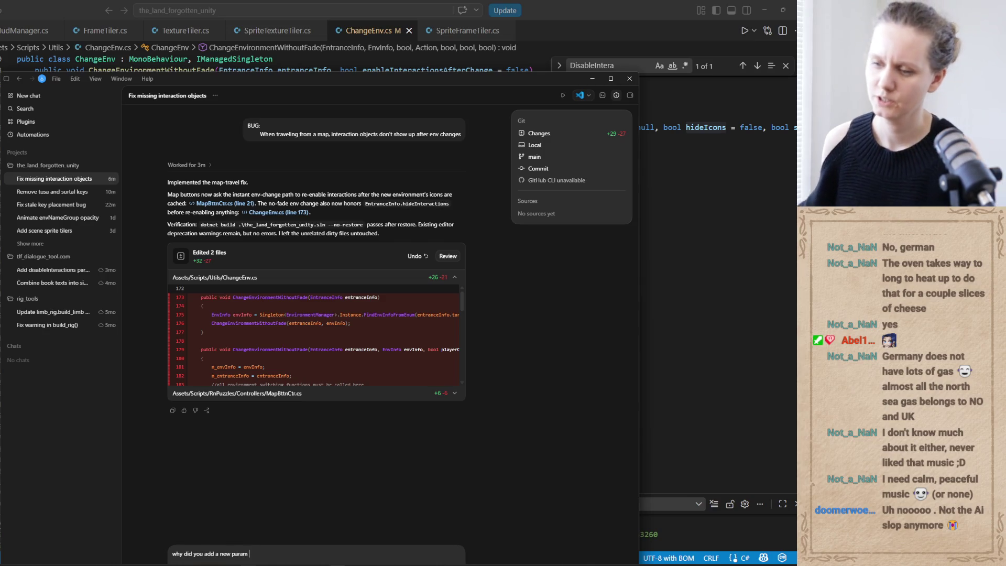
pyautogui.moveTo(248, 563)
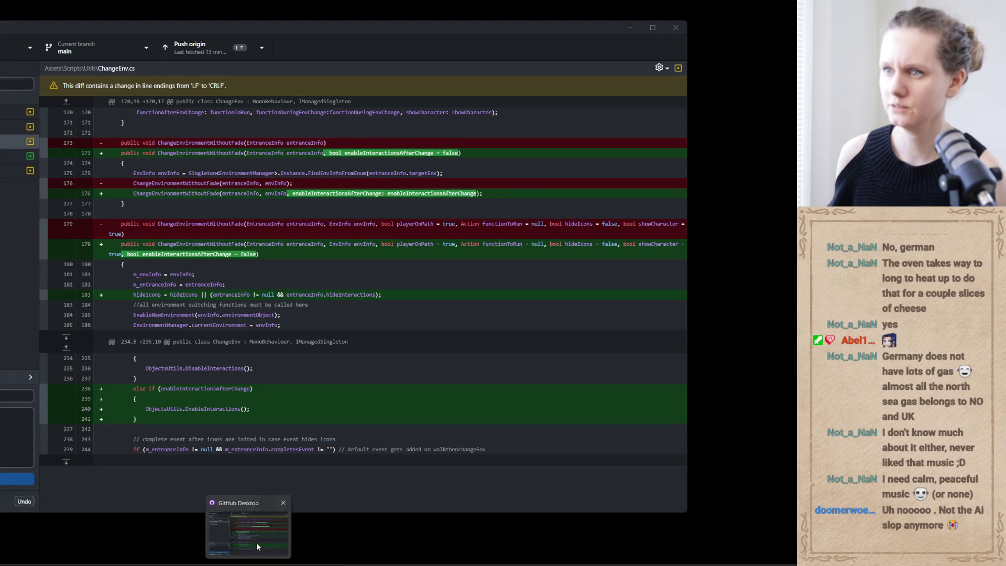
pyautogui.click(256, 542)
pyautogui.doubleClick(348, 193)
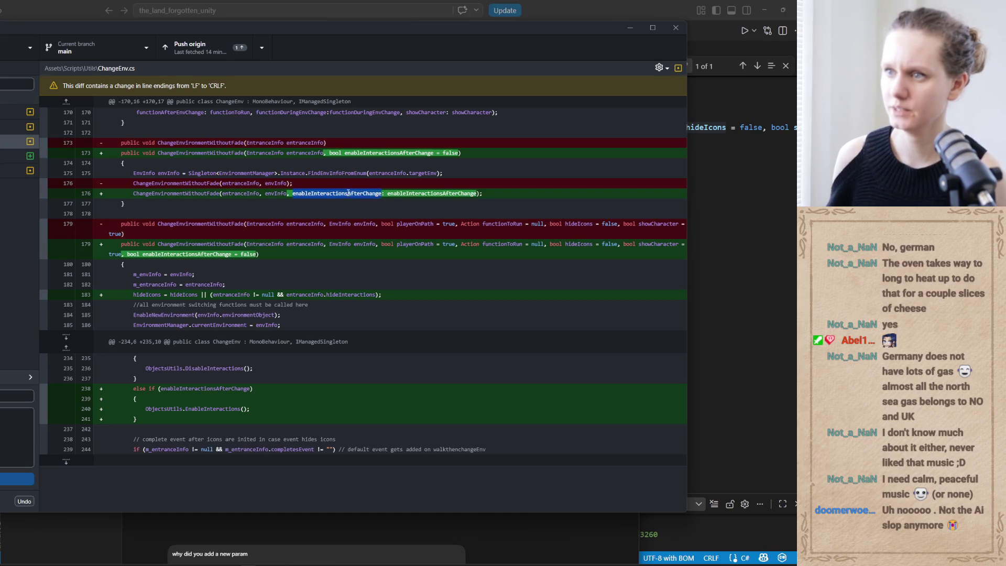
pyautogui.click(631, 29)
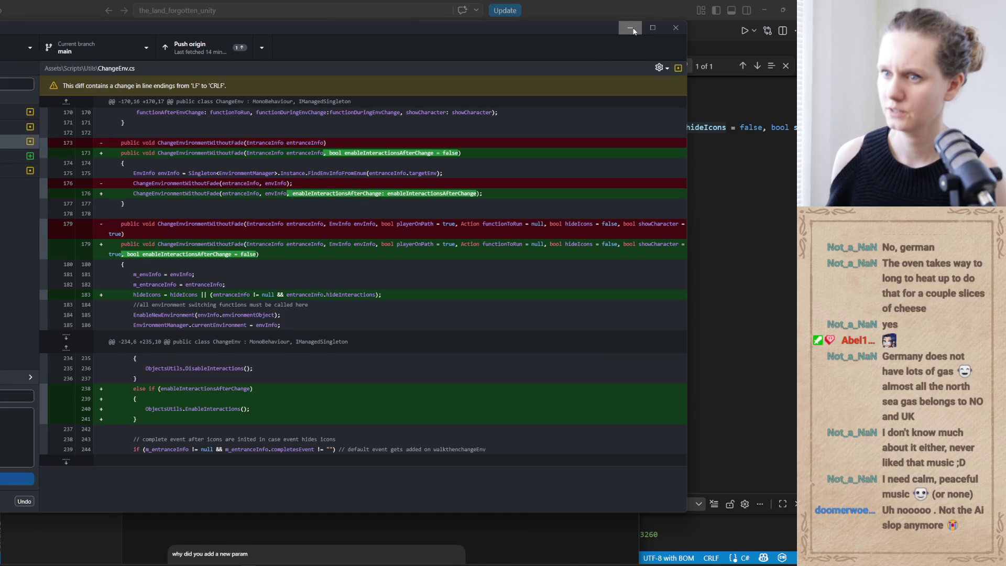
pyautogui.write('enableInteractionsAfterChange? Can you use')
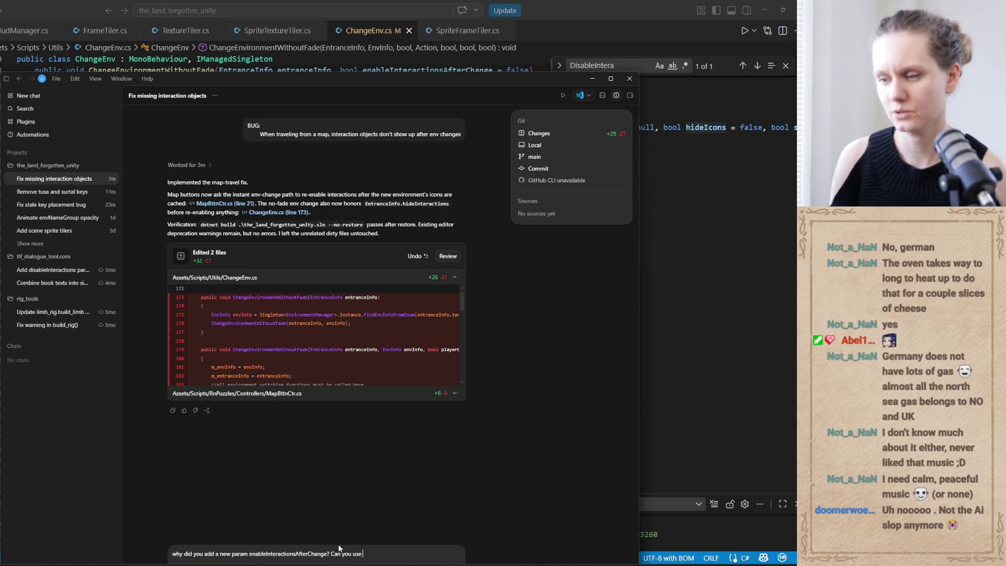
pyautogui.click(328, 554)
pyautogui.write('?')
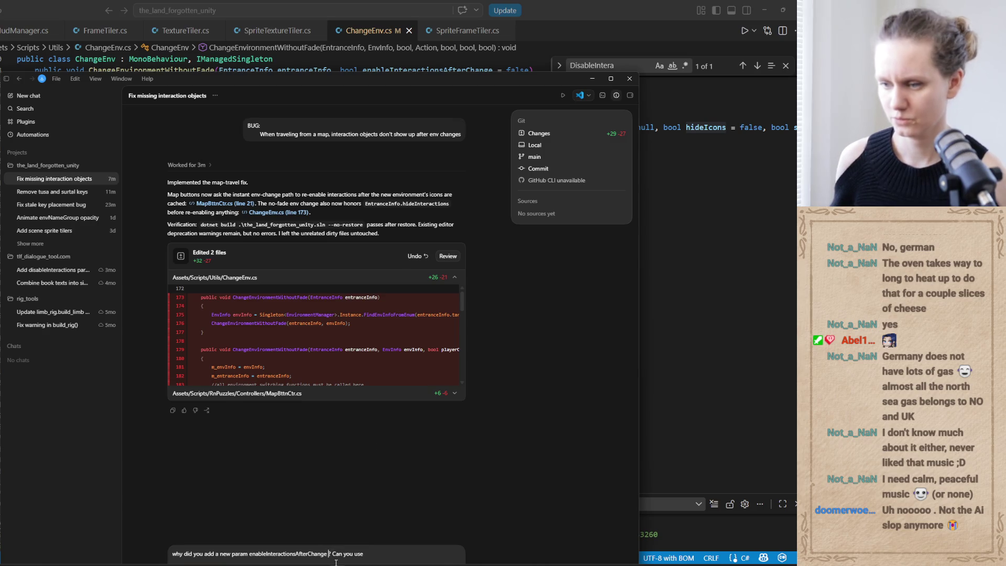
pyautogui.write('to')
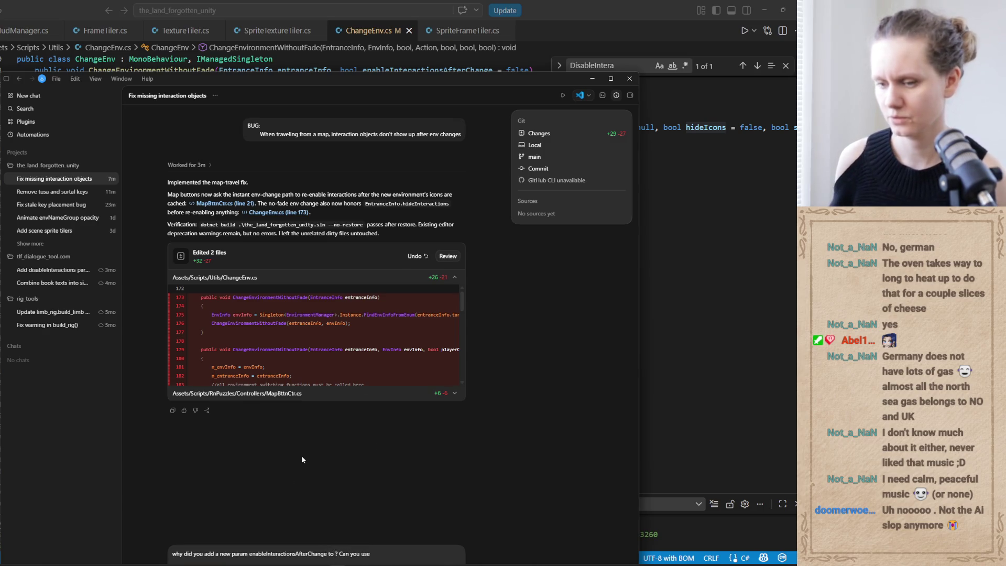
# Paste ChangeEnvironmentWithoutFade into the question and check where hideIcons is used.
pyautogui.moveTo(337, 564)
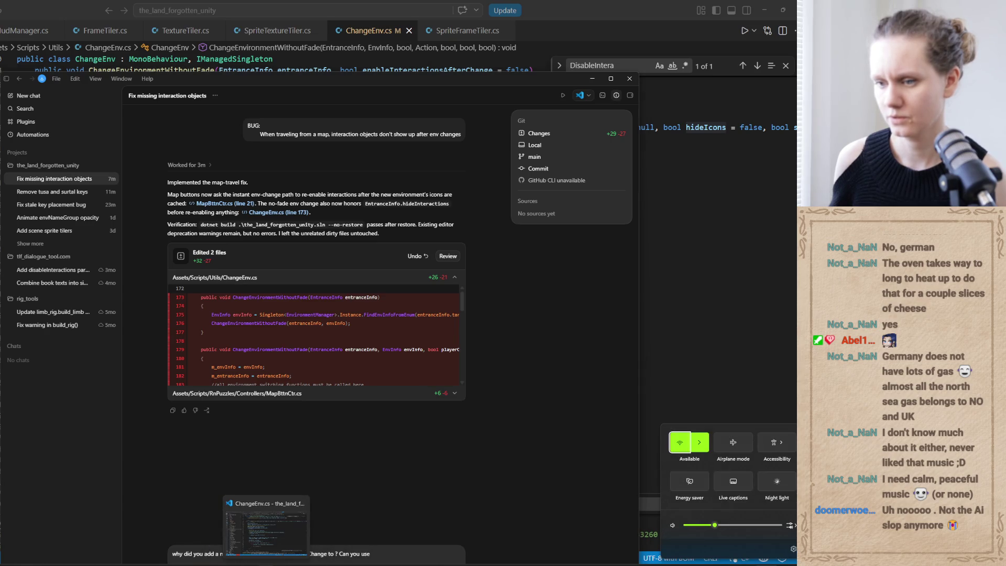
pyautogui.click(337, 565)
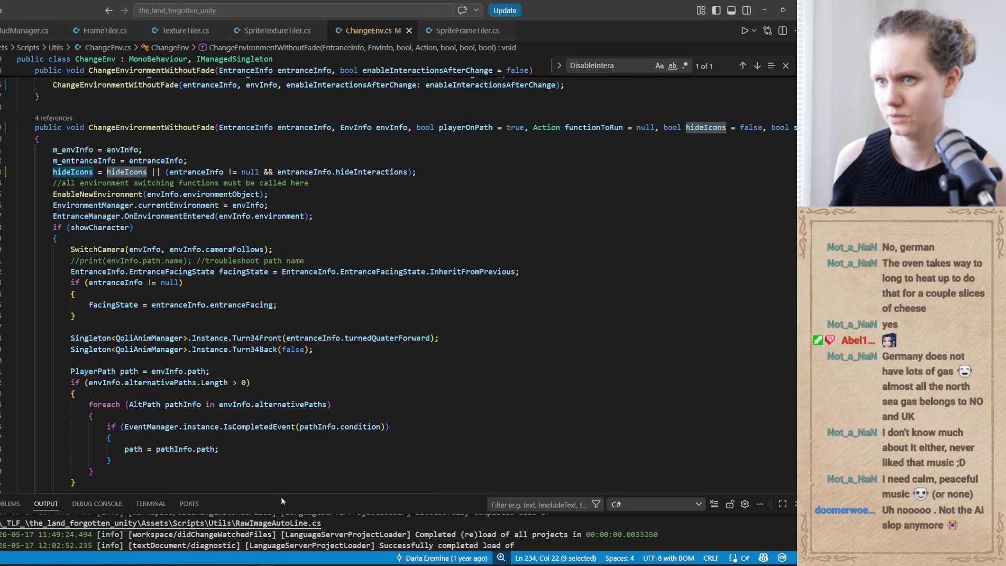
pyautogui.doubleClick(168, 128)
pyautogui.hotkey('ctrl', 'c')
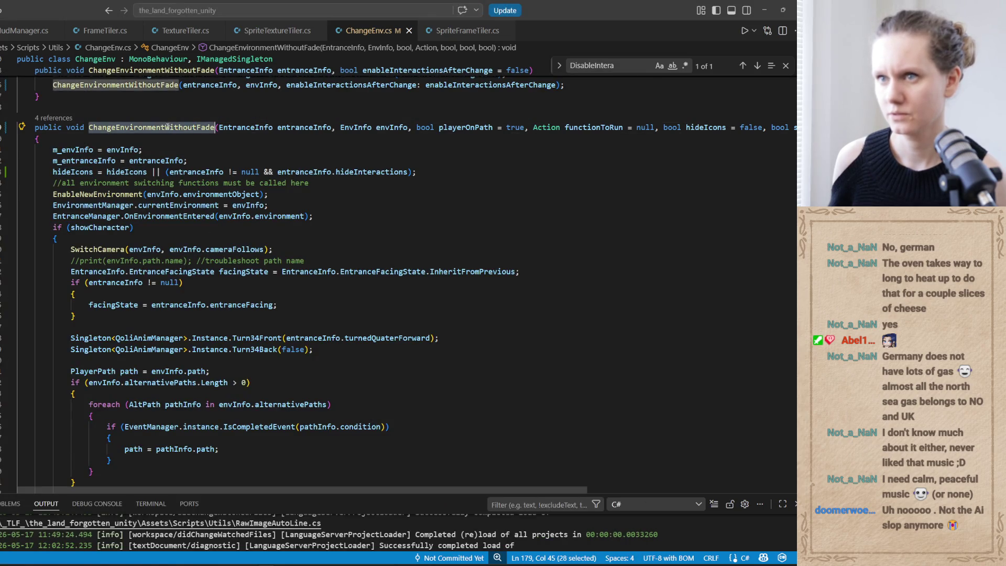
pyautogui.hotkey('alt', 'Tab')
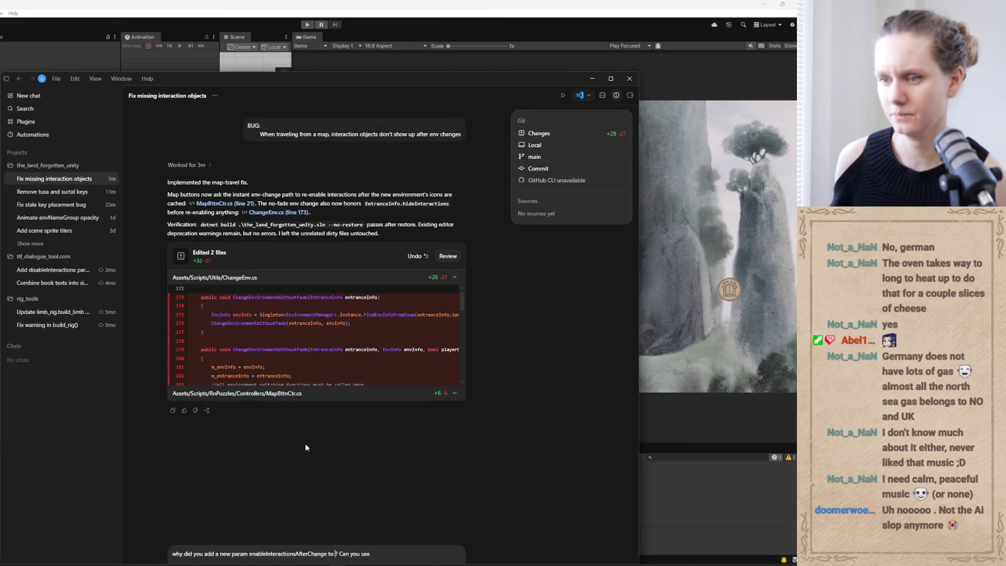
pyautogui.hotkey('ctrl', 'v')
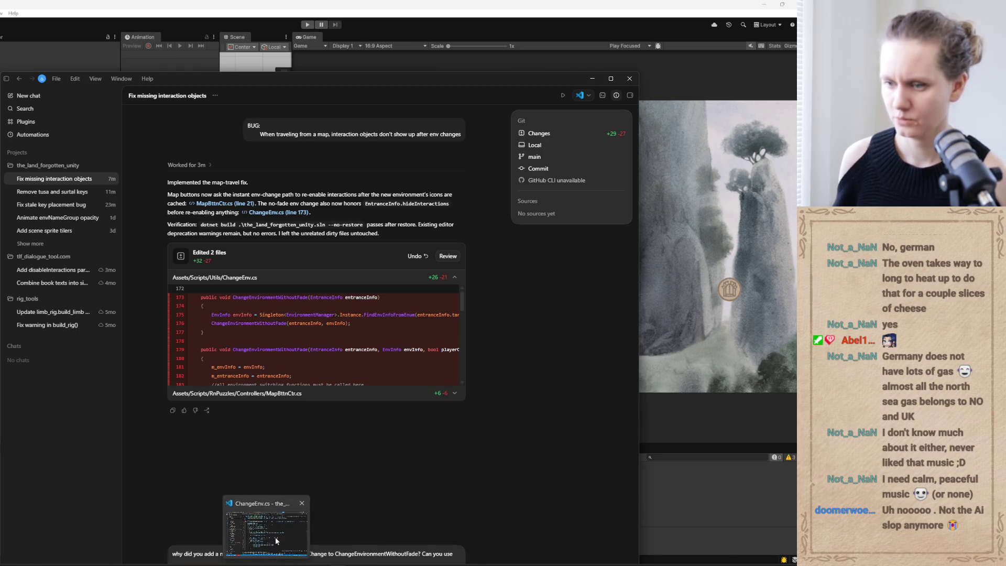
pyautogui.hotkey('alt', 'Tab')
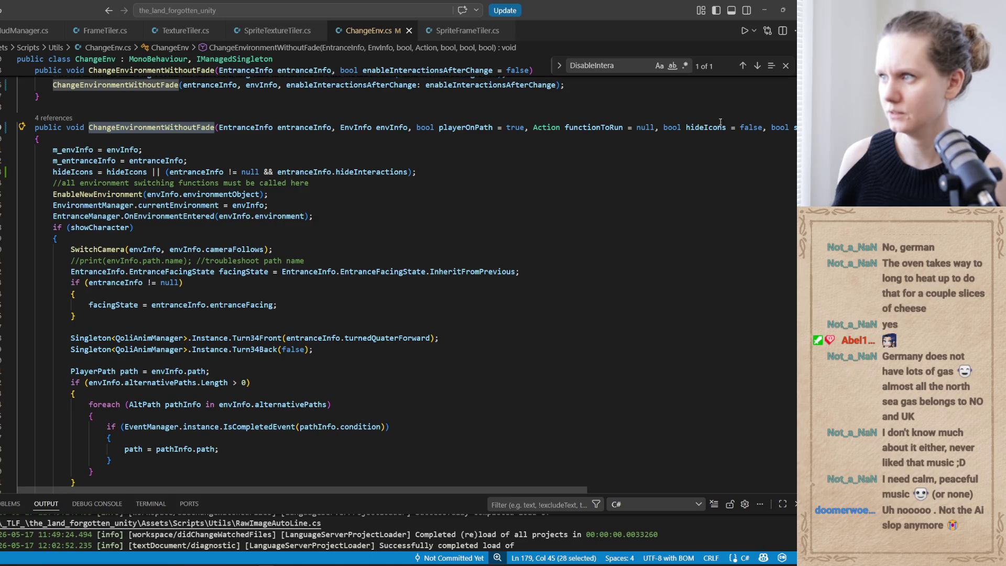
pyautogui.doubleClick(718, 126)
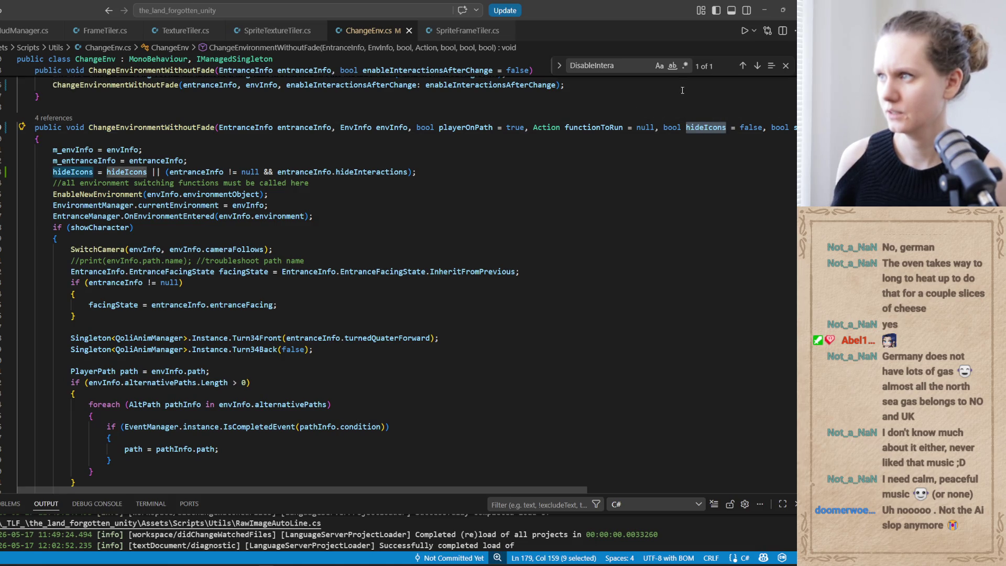
pyautogui.scroll(-2, 627, 221)
pyautogui.scroll(2, 627, 221)
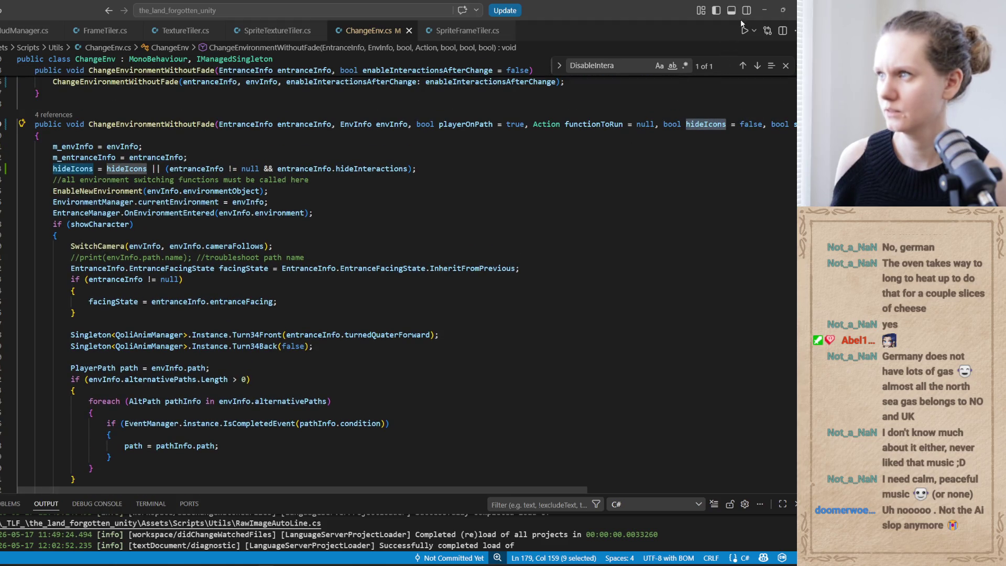
# Send the follow-up asking why hideIcons wasn't reused, then hide Codex to reveal Unity.
pyautogui.click(764, 10)
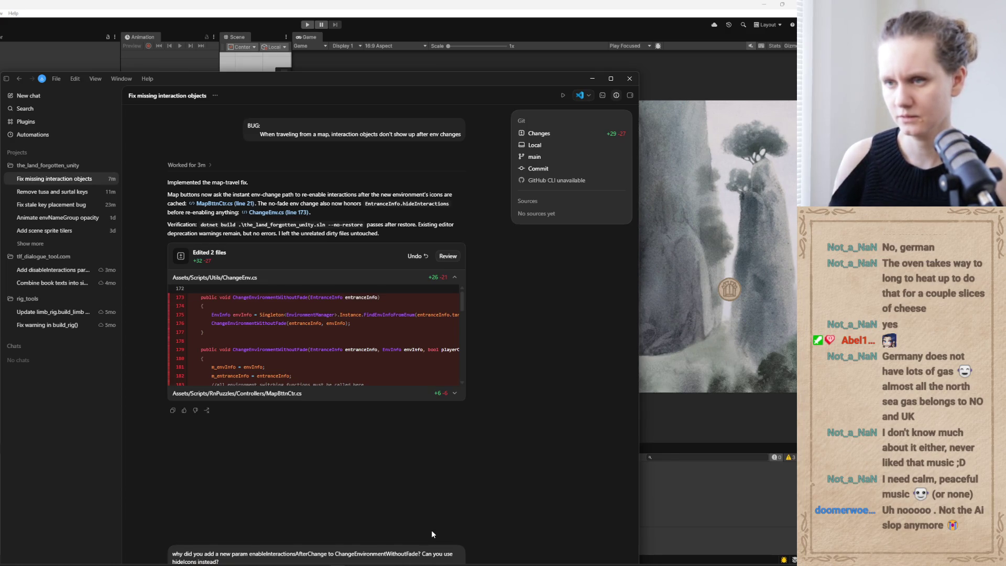
pyautogui.press('Return')
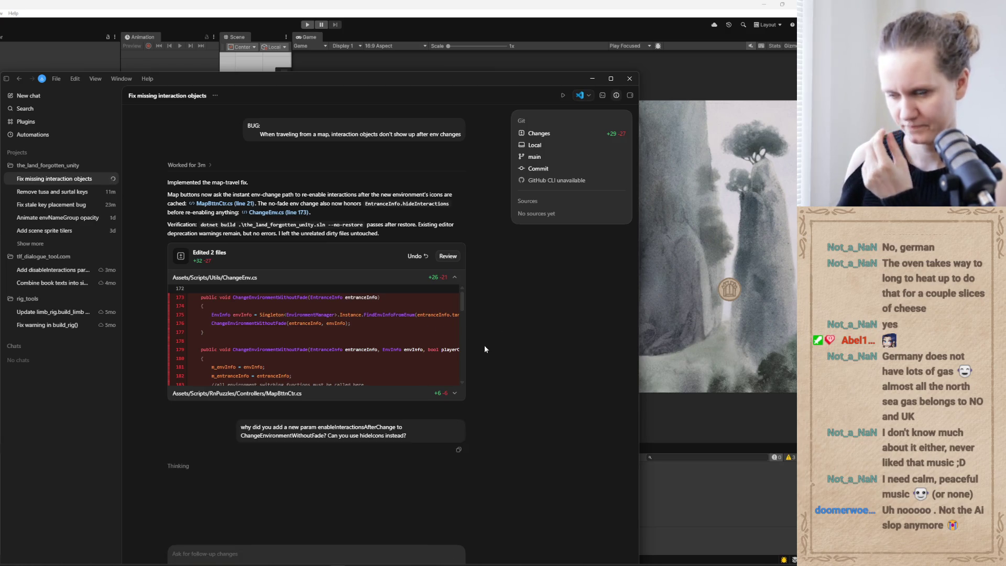
pyautogui.moveTo(516, 73)
pyautogui.mouseDown()
pyautogui.moveTo(527, 36)
pyautogui.moveTo(527, 97)
pyautogui.mouseUp()
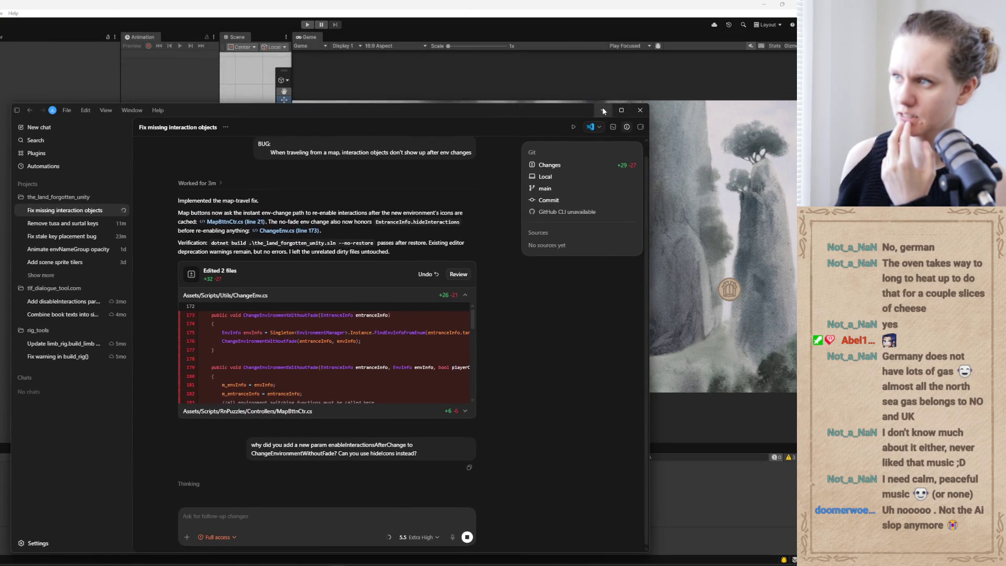
pyautogui.click(602, 108)
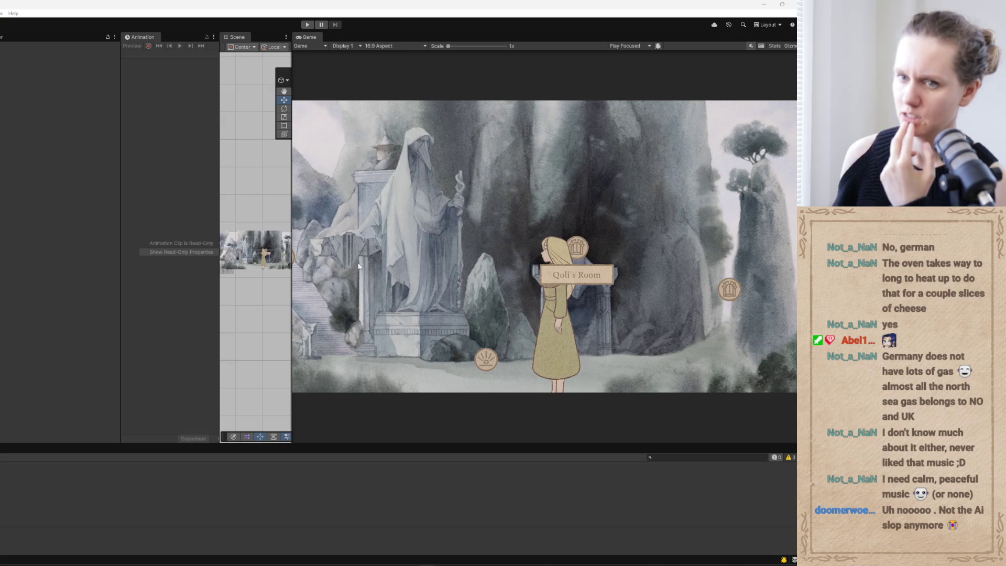
# Play the game, load the L1End save from the pause menu, and open the Blue Mountain map.
pyautogui.click(309, 25)
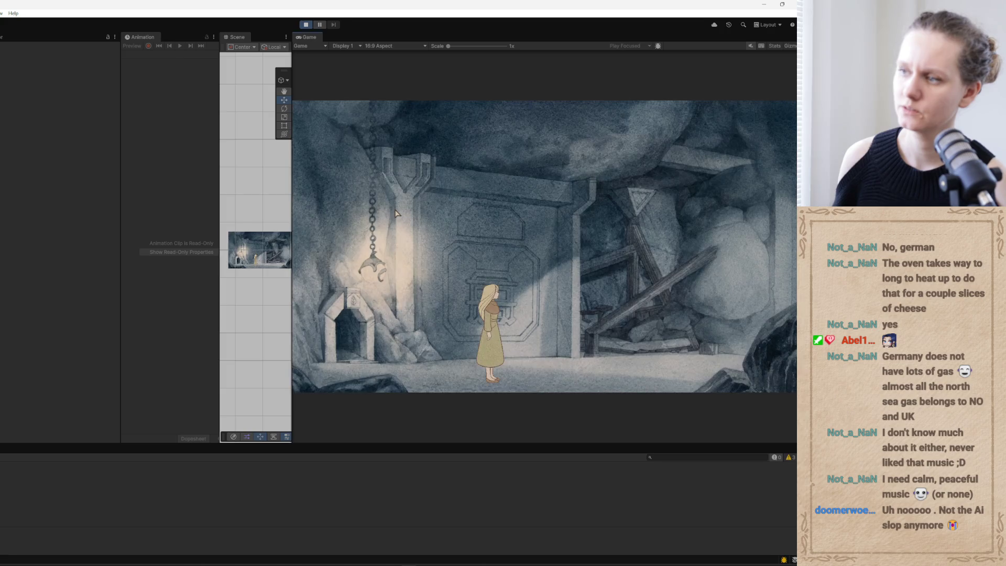
pyautogui.press('Escape')
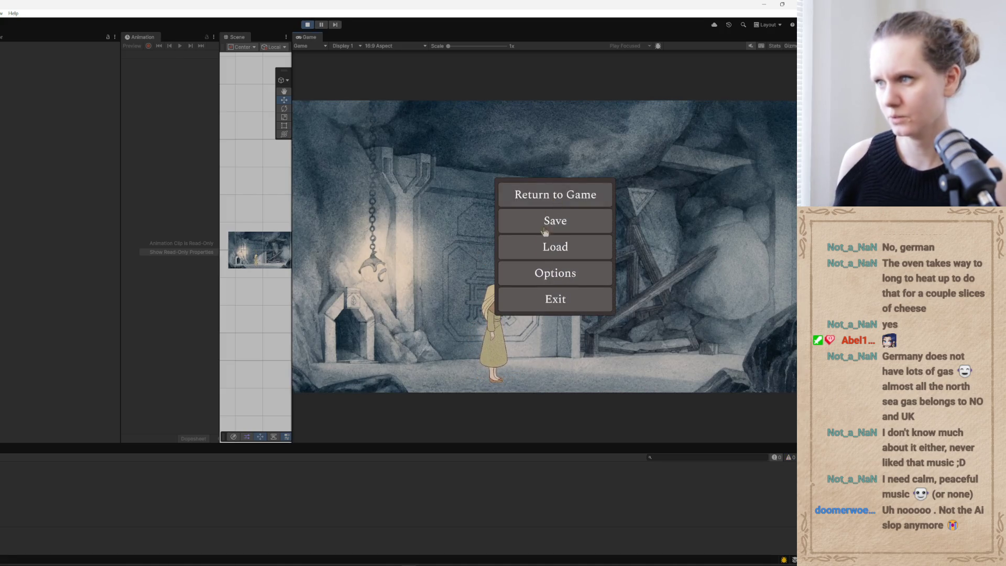
pyautogui.click(555, 247)
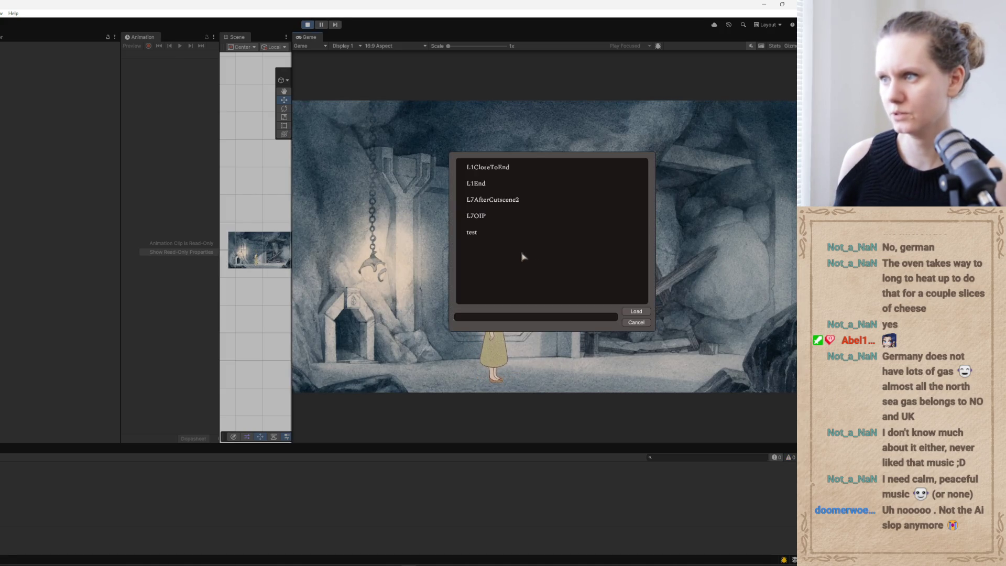
pyautogui.click(484, 236)
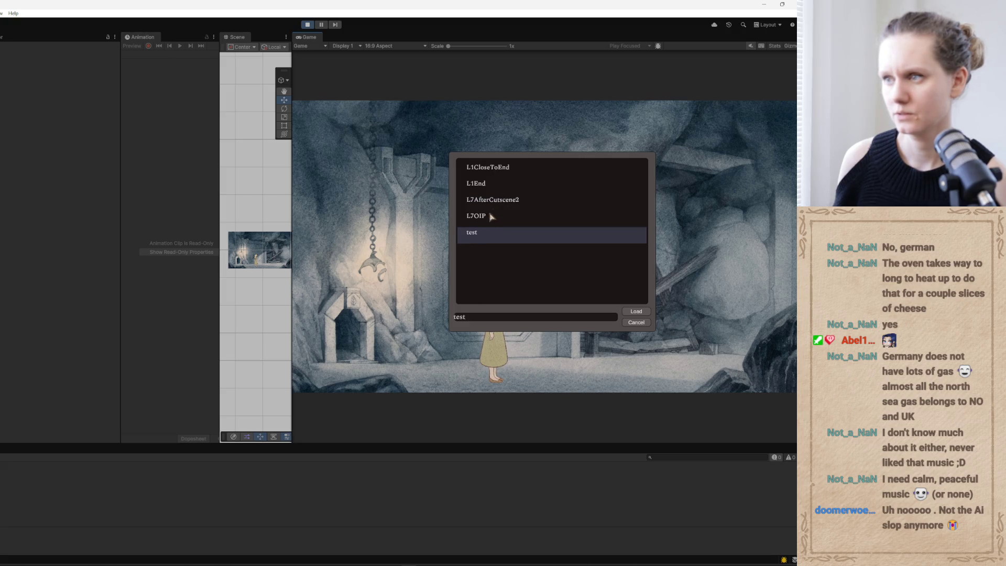
pyautogui.click(493, 186)
pyautogui.click(636, 312)
pyautogui.click(777, 135)
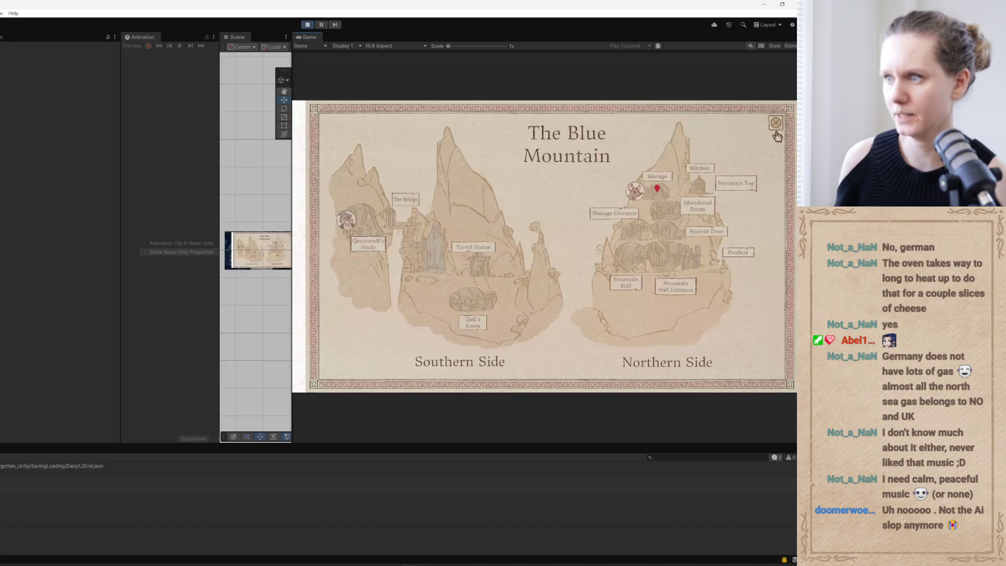
# Travel by map to Storage Entrance, Kitchen, Mountain Top and Varrel Statue, checking interaction icons.
pyautogui.click(602, 214)
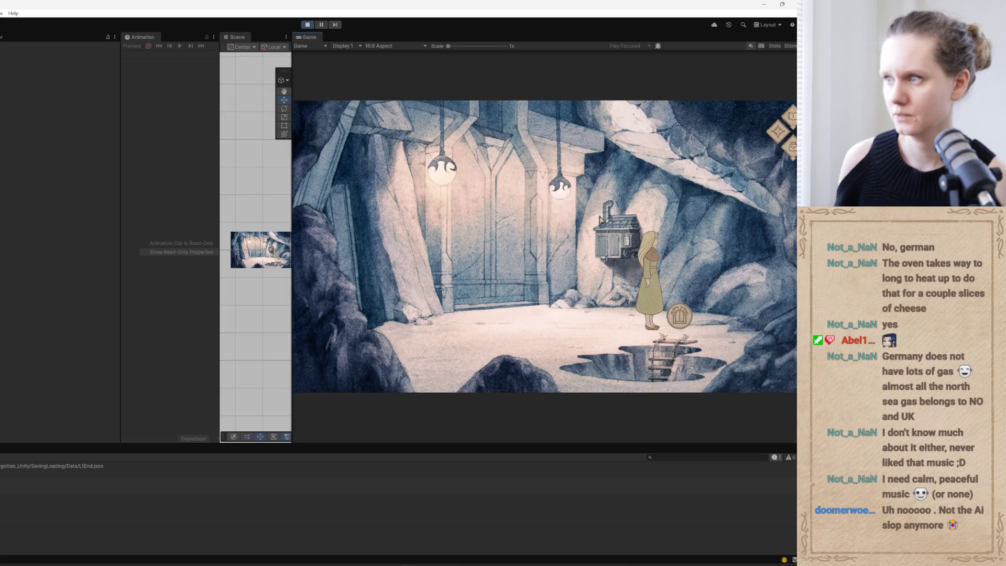
pyautogui.click(776, 133)
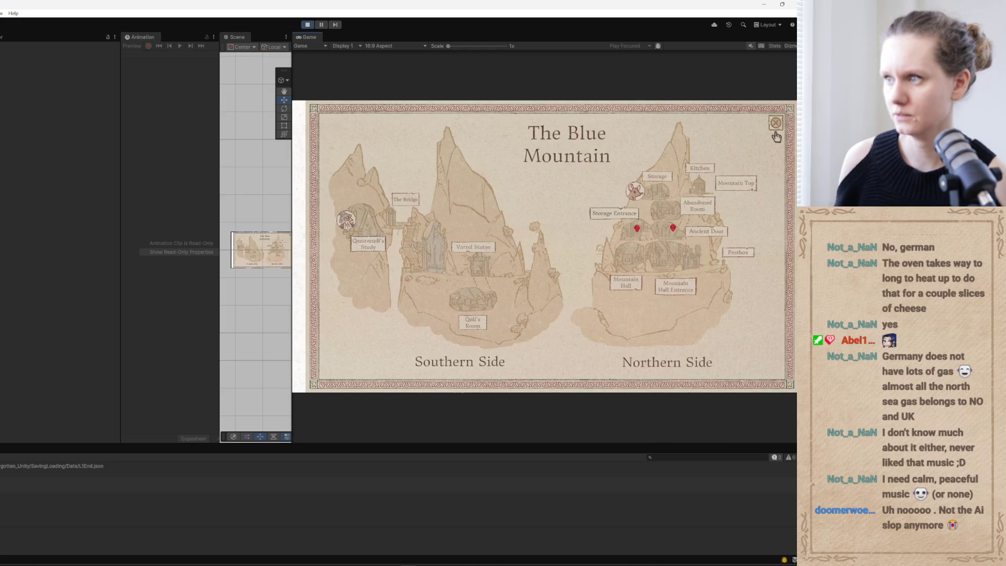
pyautogui.click(696, 210)
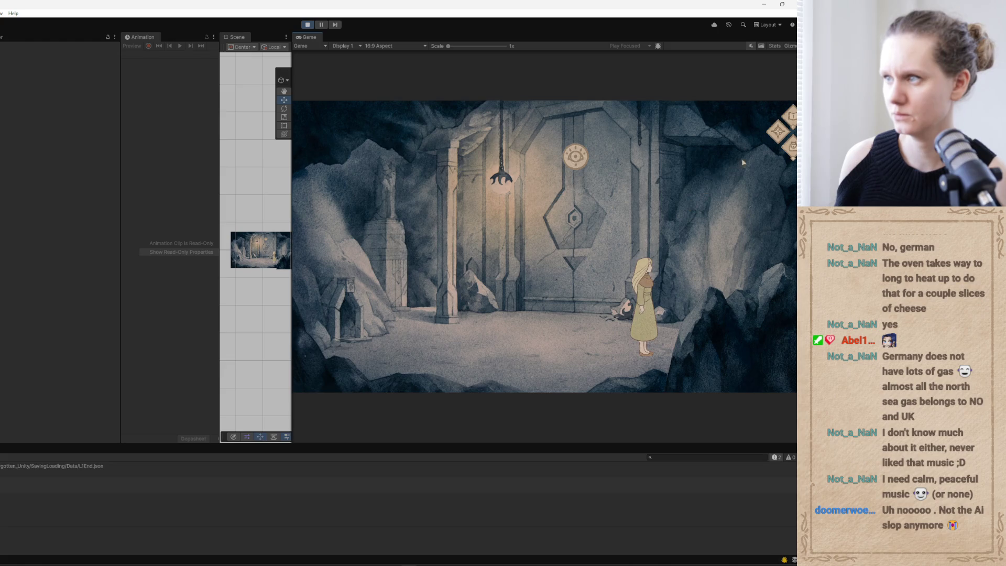
pyautogui.click(777, 136)
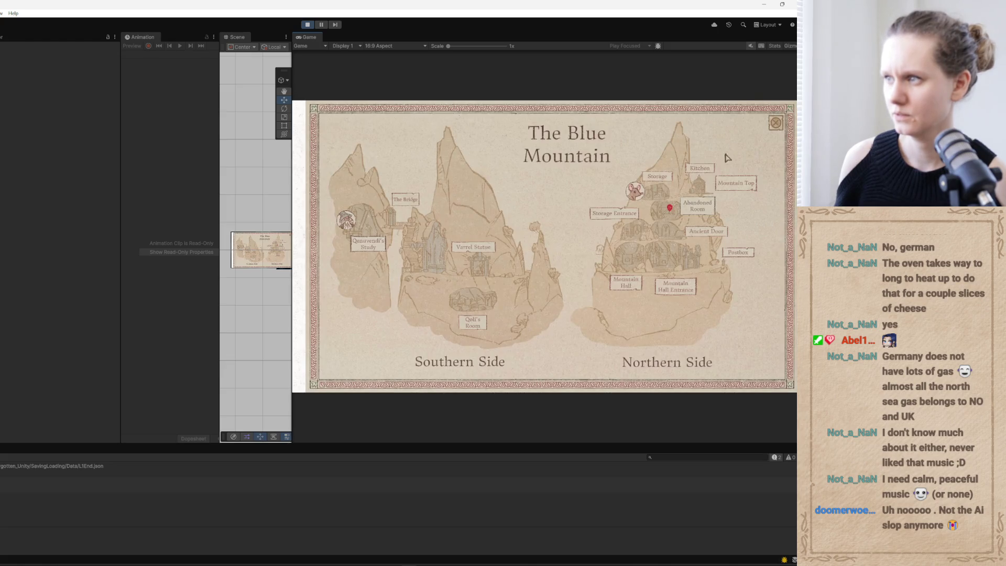
pyautogui.click(704, 172)
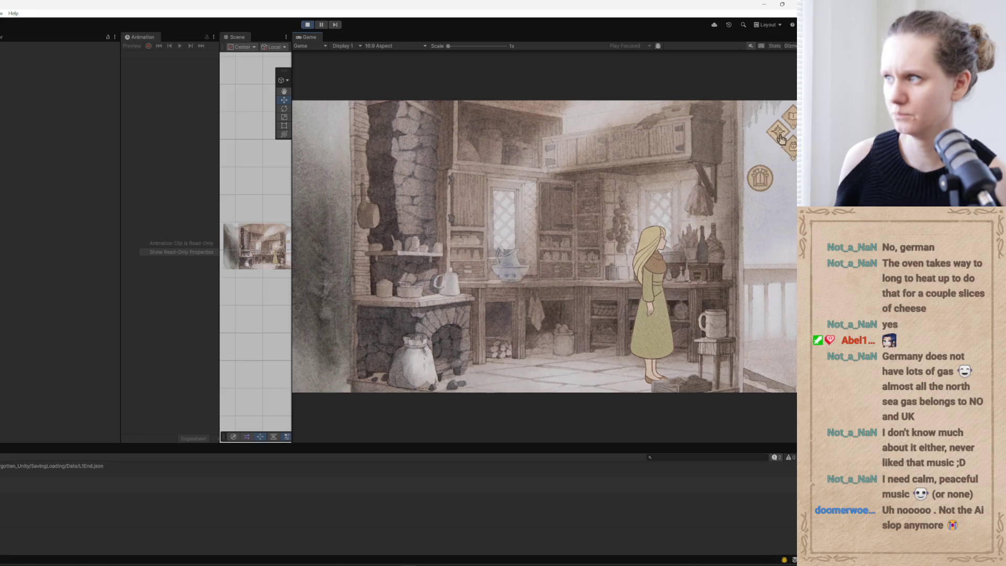
pyautogui.click(777, 133)
pyautogui.click(736, 185)
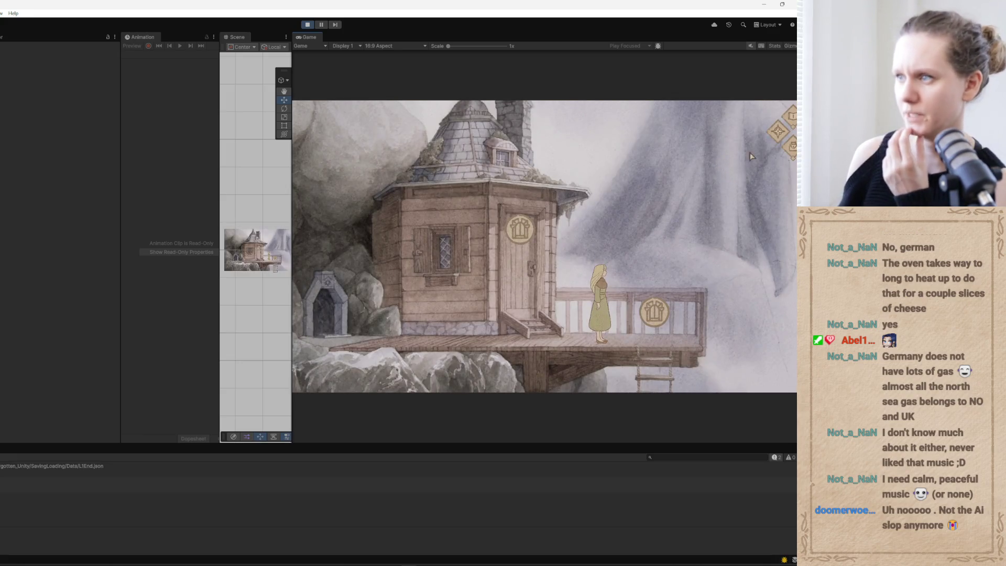
pyautogui.click(778, 134)
pyautogui.click(468, 248)
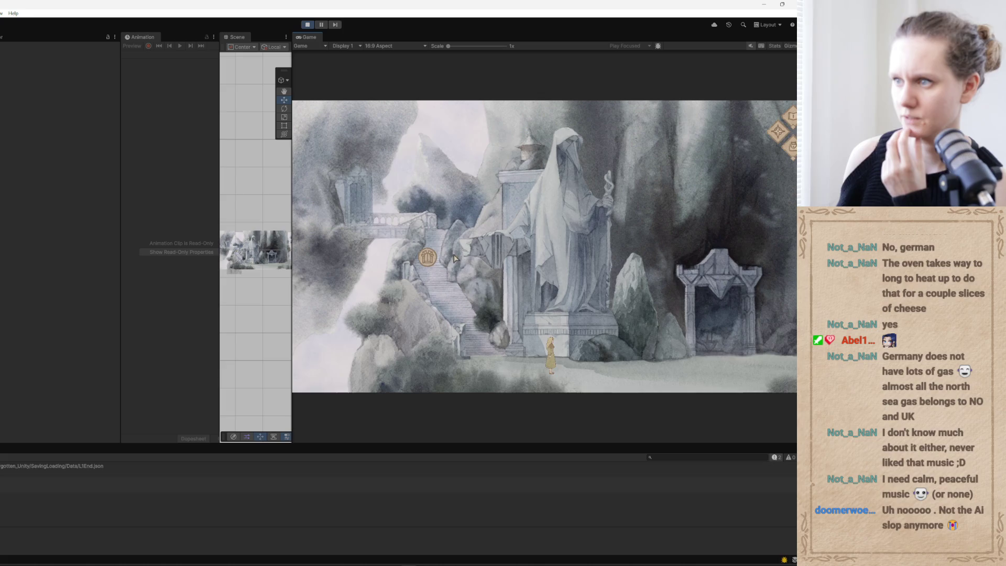
pyautogui.click(778, 134)
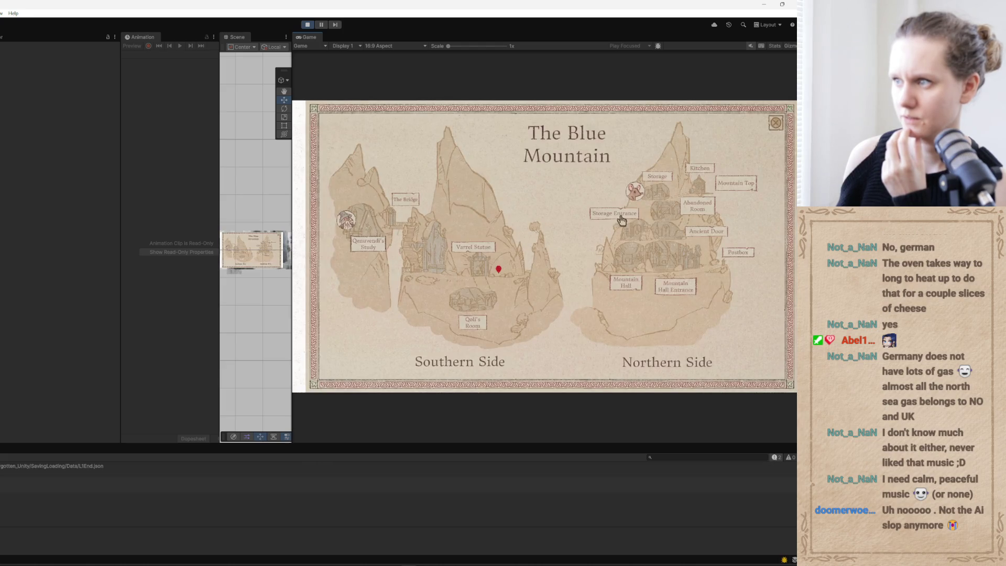
# Travel again to Storage Entrance, the stone-door cave and the Postbox, then widen the Game view.
pyautogui.click(621, 219)
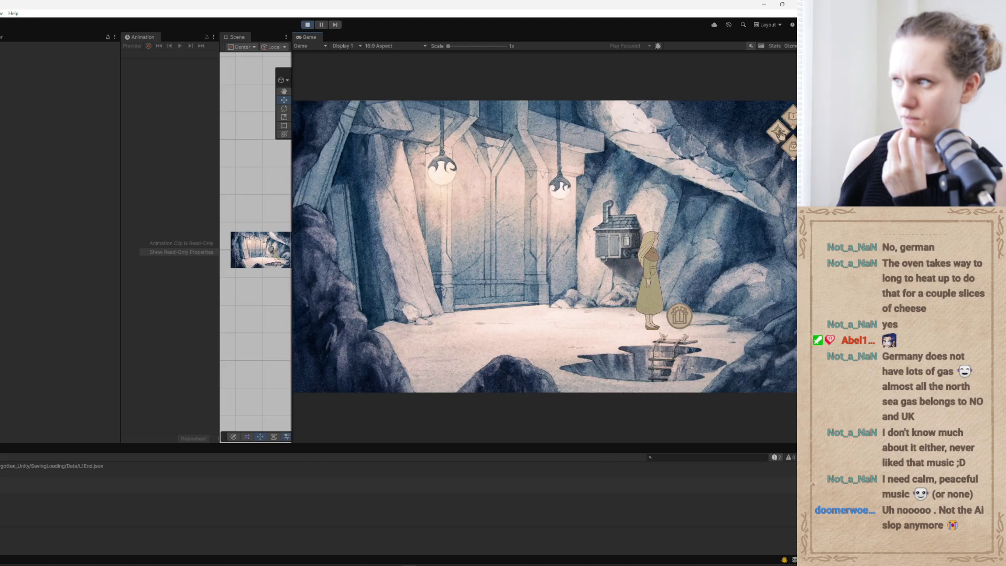
pyautogui.click(778, 133)
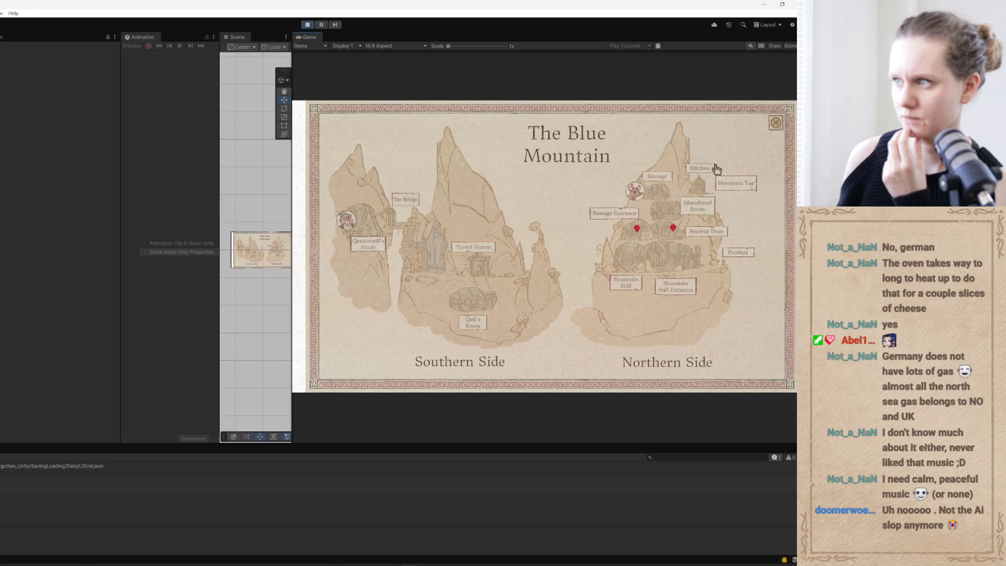
pyautogui.click(698, 210)
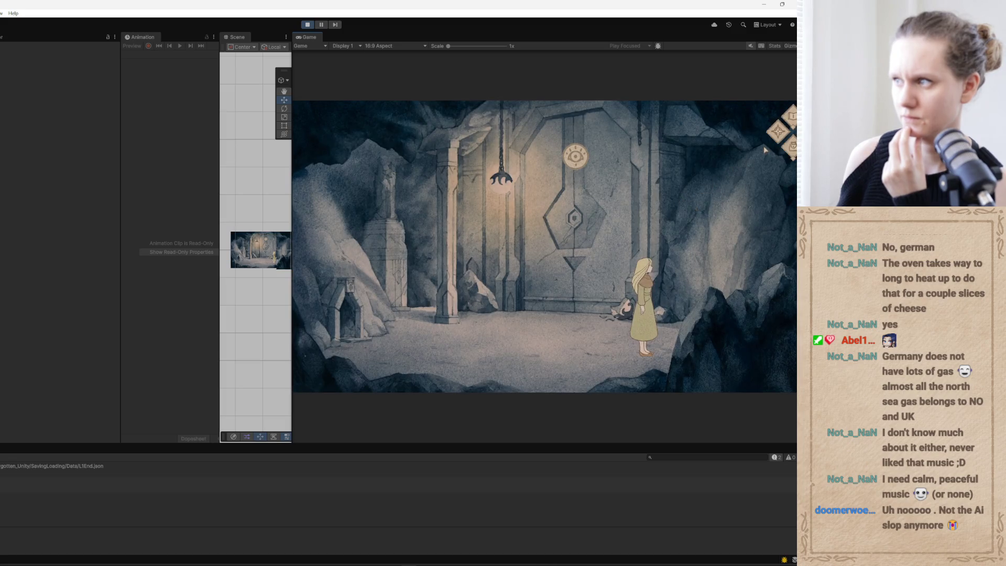
pyautogui.click(778, 139)
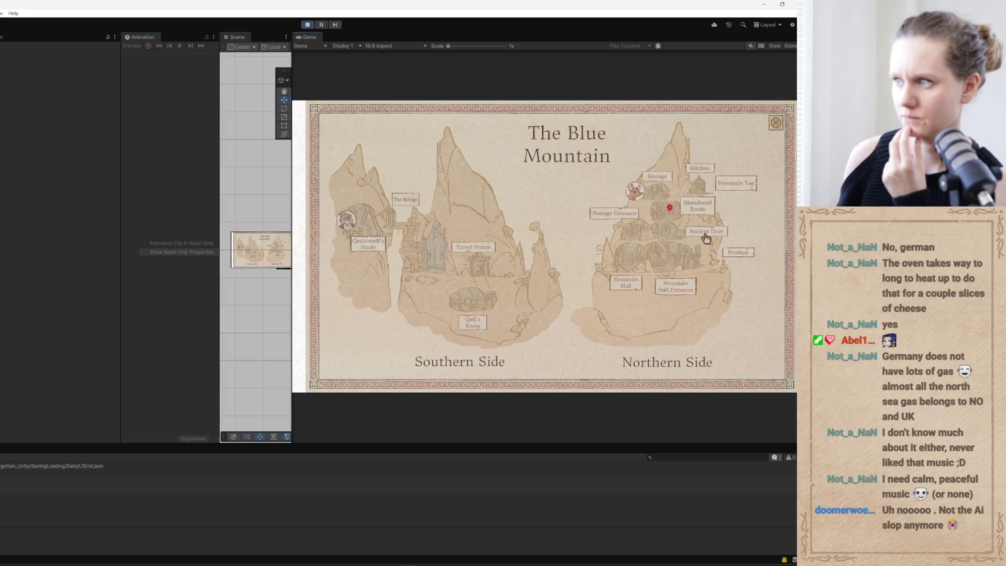
pyautogui.click(701, 234)
pyautogui.click(778, 132)
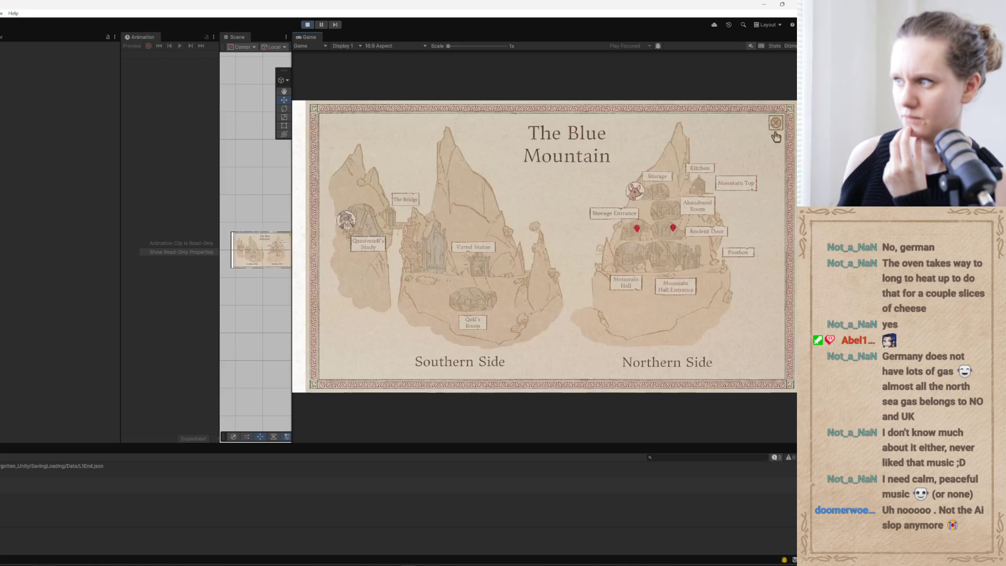
pyautogui.click(733, 257)
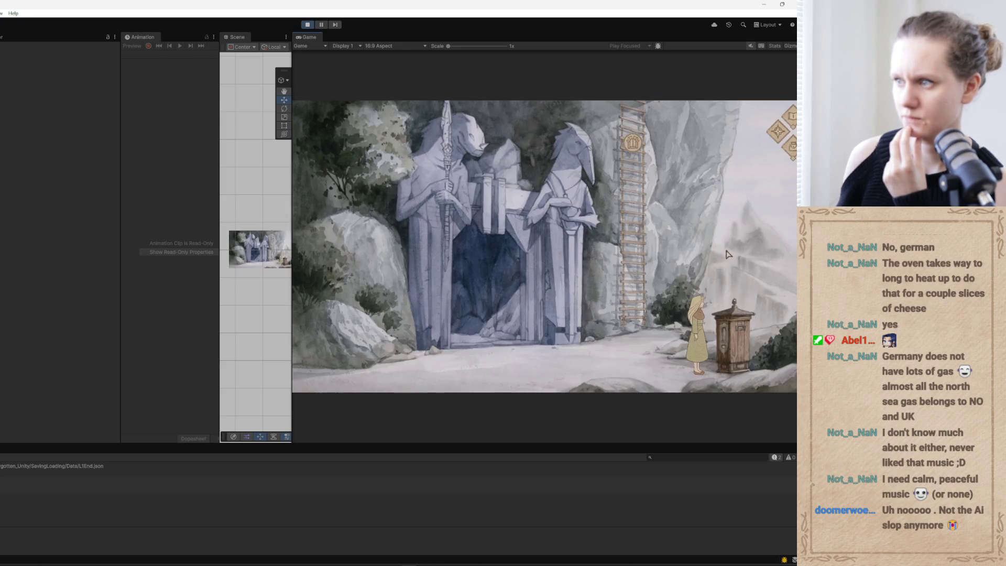
pyautogui.click(777, 133)
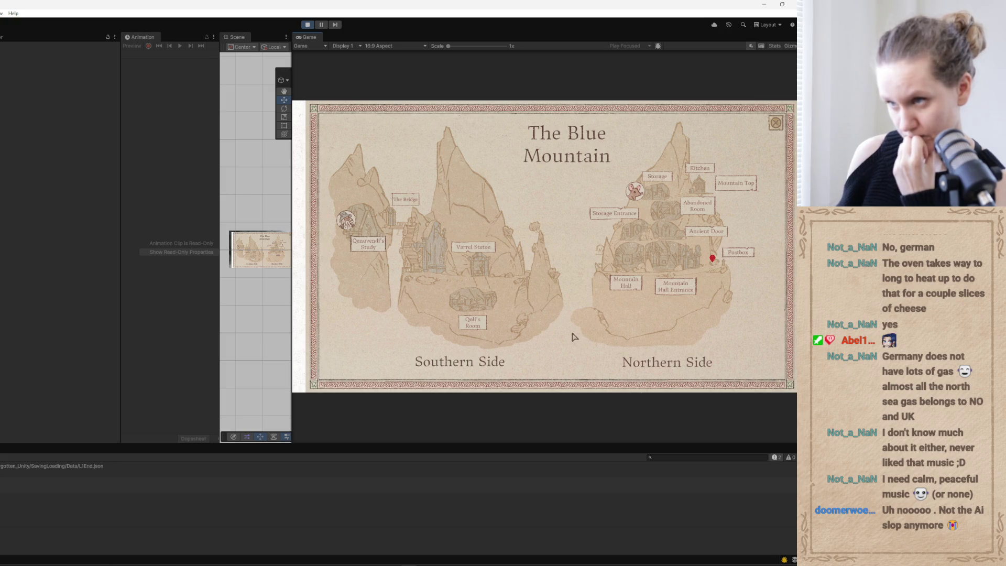
pyautogui.moveTo(292, 250); pyautogui.dragTo(206, 250)
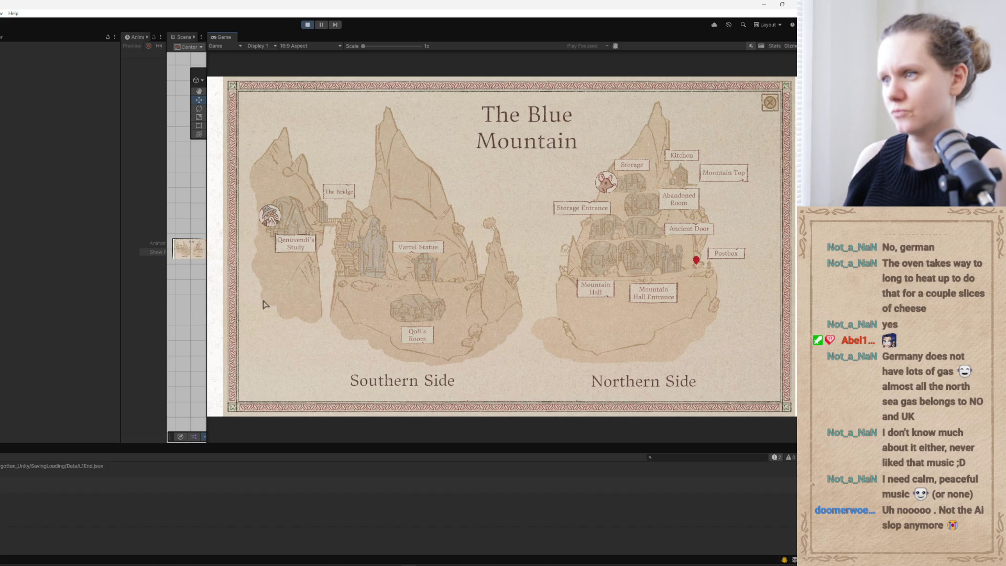
# Close the Blue Mountain map, exit Play mode and widen the Scene view.
pyautogui.click(769, 103)
pyautogui.hotkey('ctrl', 'p')
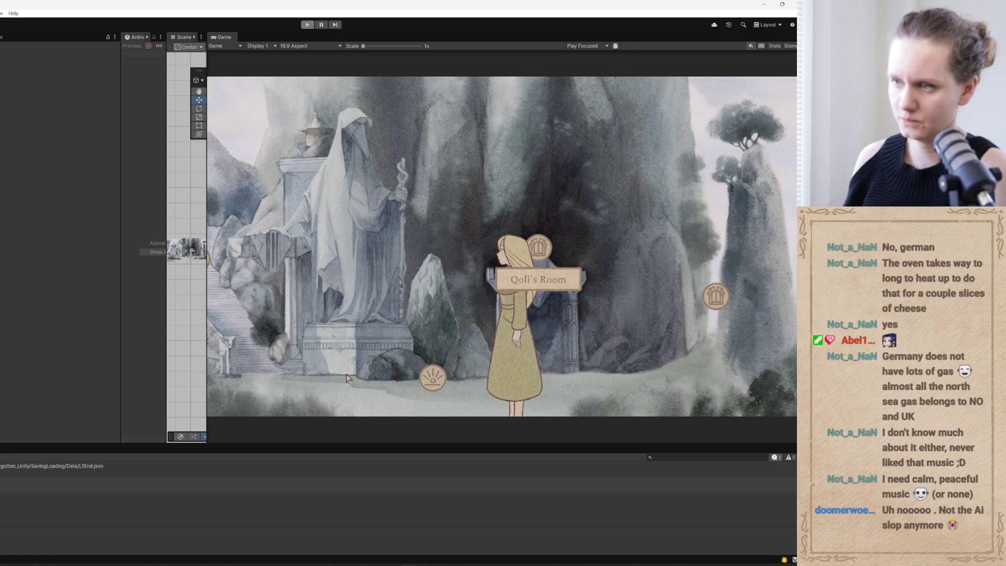
pyautogui.moveTo(206, 311)
pyautogui.mouseDown()
pyautogui.moveTo(429, 320)
pyautogui.moveTo(331, 329)
pyautogui.mouseUp()
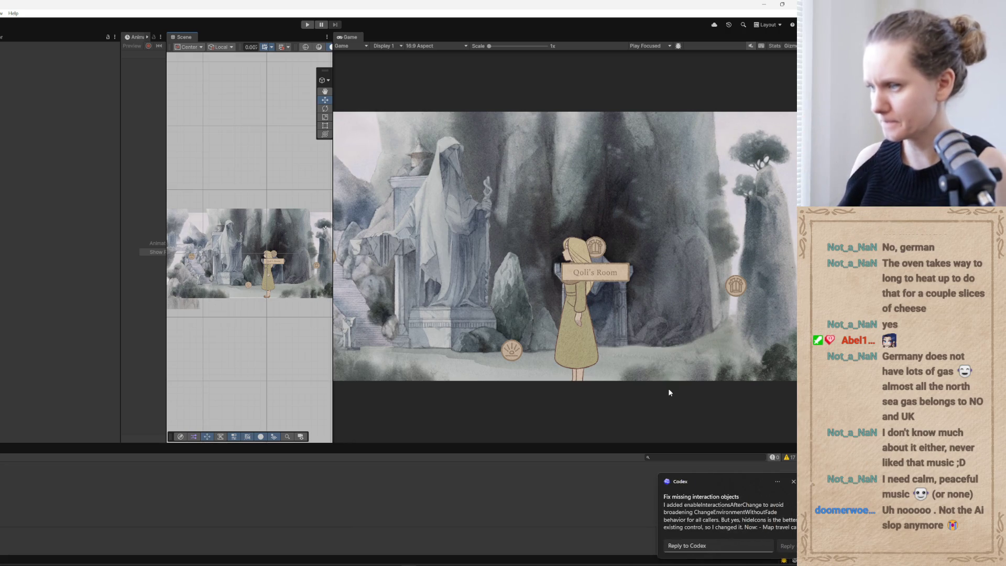
pyautogui.click(725, 510)
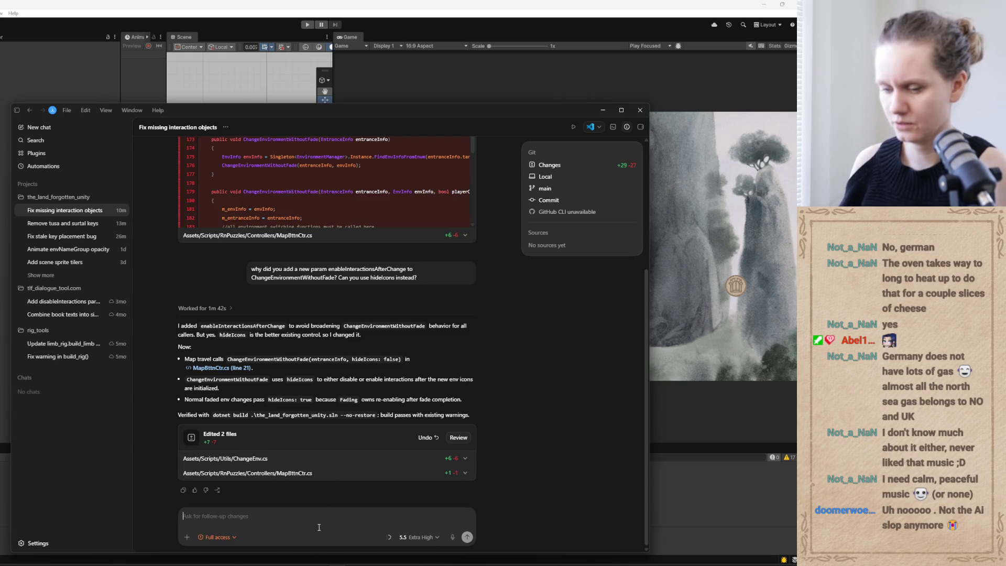
# After reading Codex's hideIcons reply, switch to GitHub Desktop to view the ChangeEnv.cs diff.
pyautogui.click(267, 562)
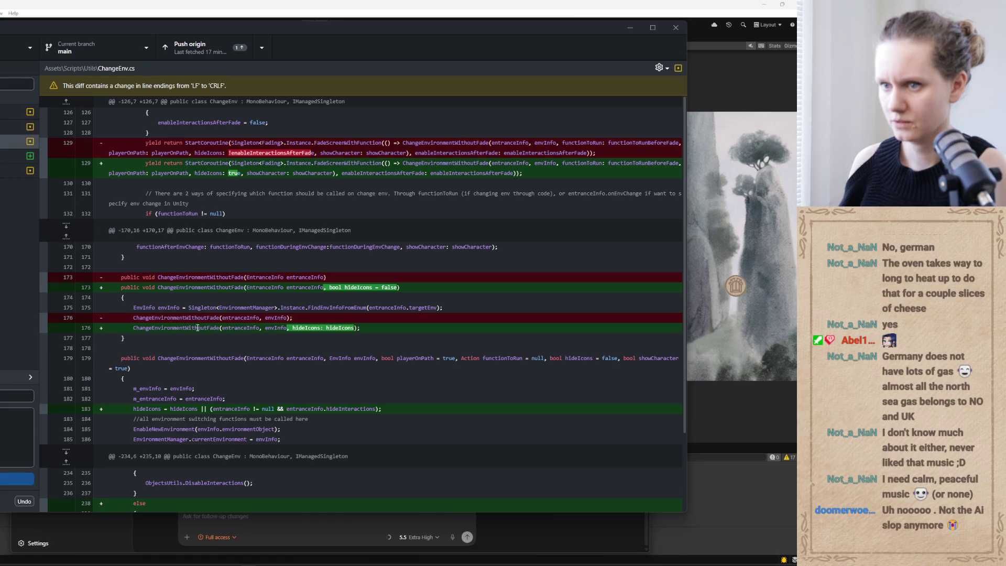
# Review the ChangeEnv.cs diff, selecting ChangeEnvironmentWithoutFade on line 173 and comparing against VS Code.
pyautogui.scroll(-1, 676, 429)
pyautogui.scroll(1, 675, 429)
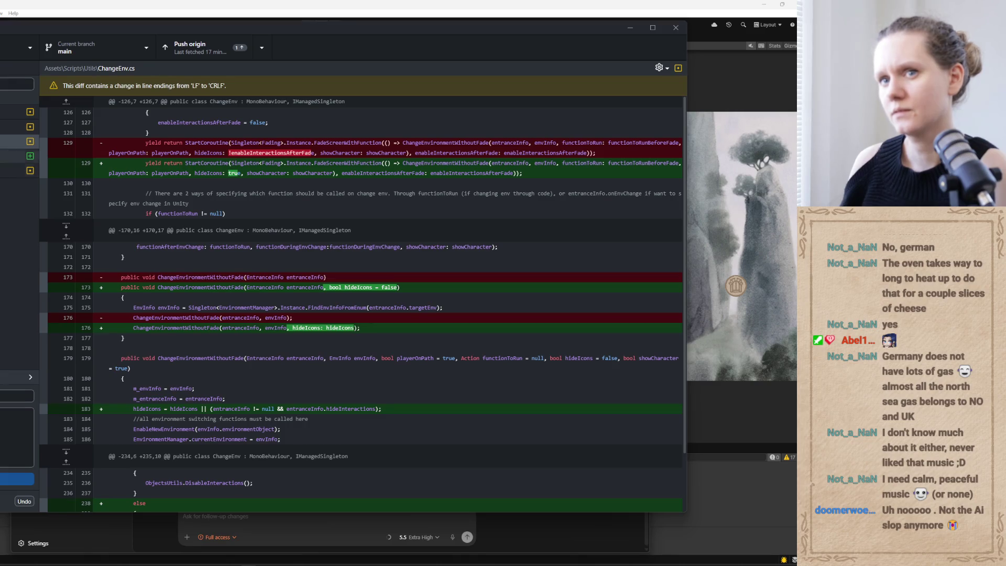
pyautogui.click(15, 126)
pyautogui.click(16, 142)
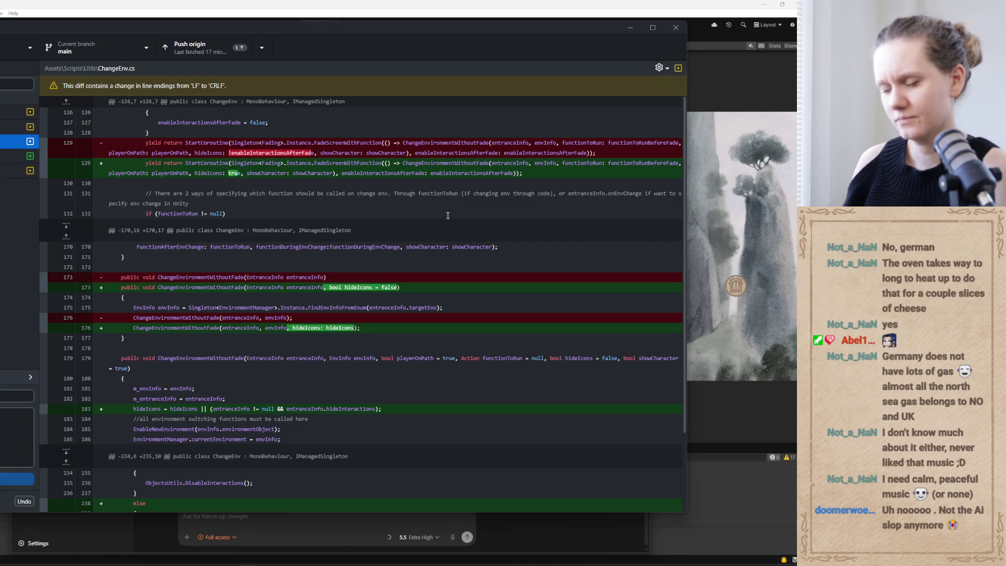
pyautogui.scroll(-3, 439, 343)
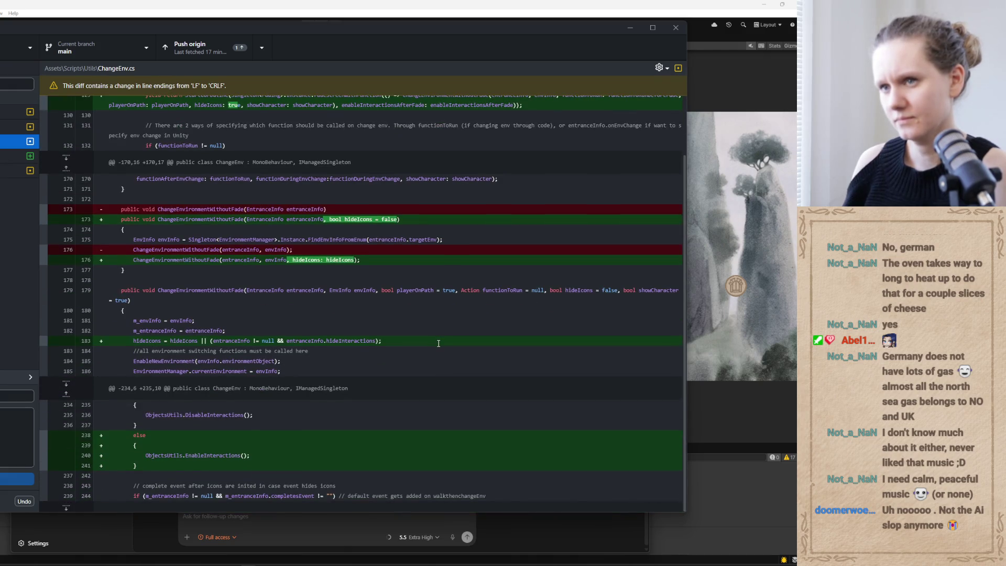
pyautogui.scroll(3, 438, 343)
pyautogui.doubleClick(227, 287)
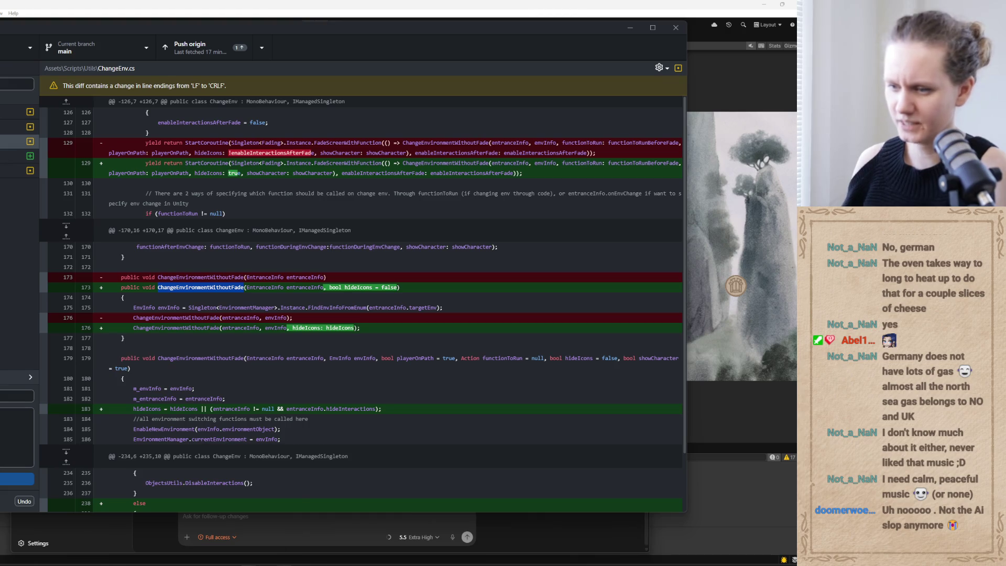
pyautogui.hotkey('alt', 'Tab')
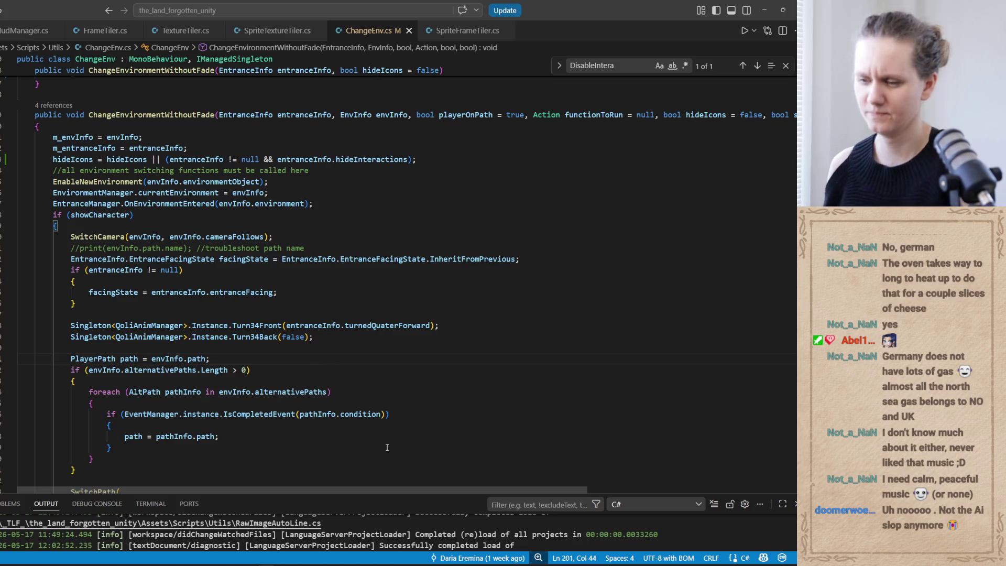
pyautogui.hotkey('alt', 'Tab')
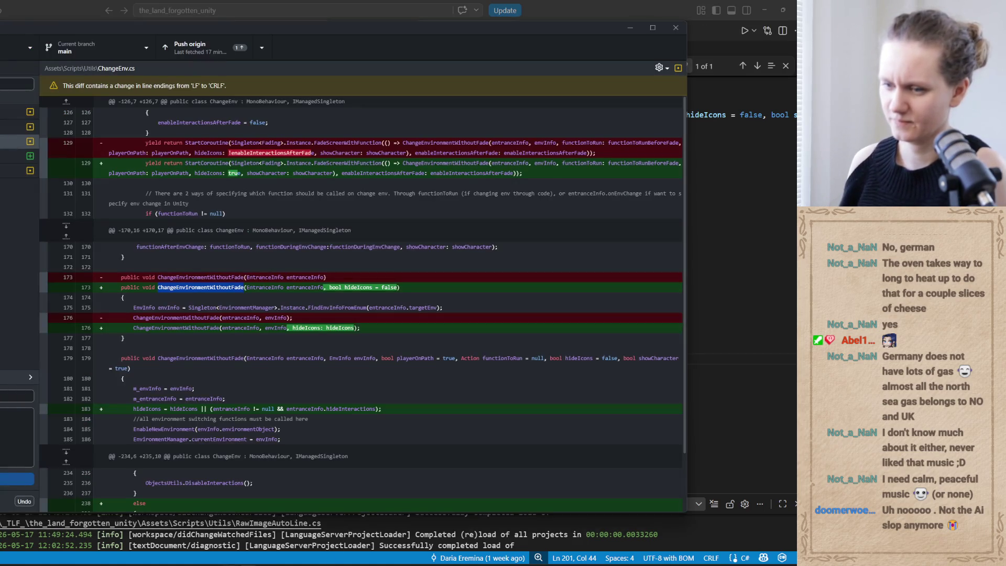
# Bring Codex to the front and scroll through its latest reply.
pyautogui.click(339, 549)
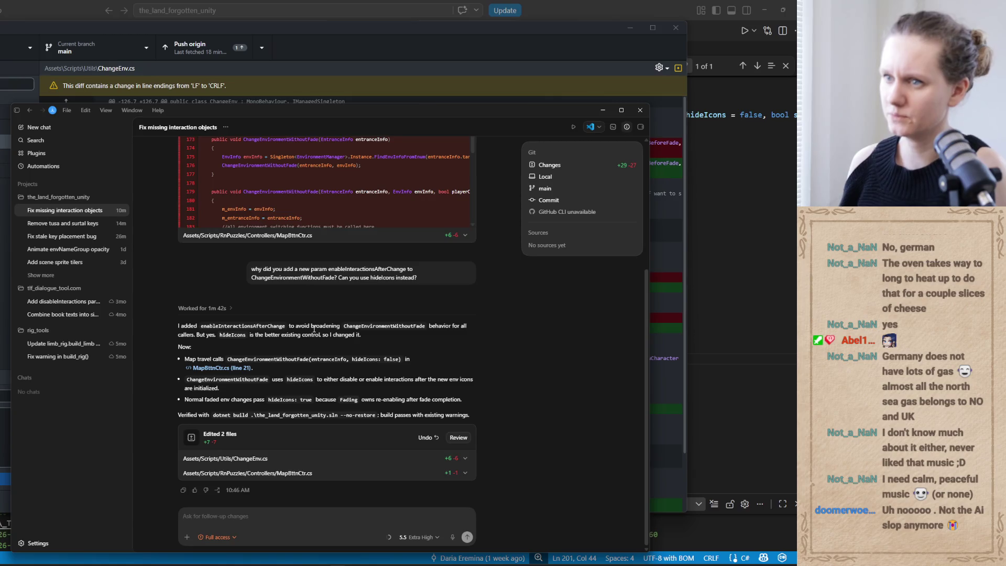
pyautogui.scroll(4, 314, 333)
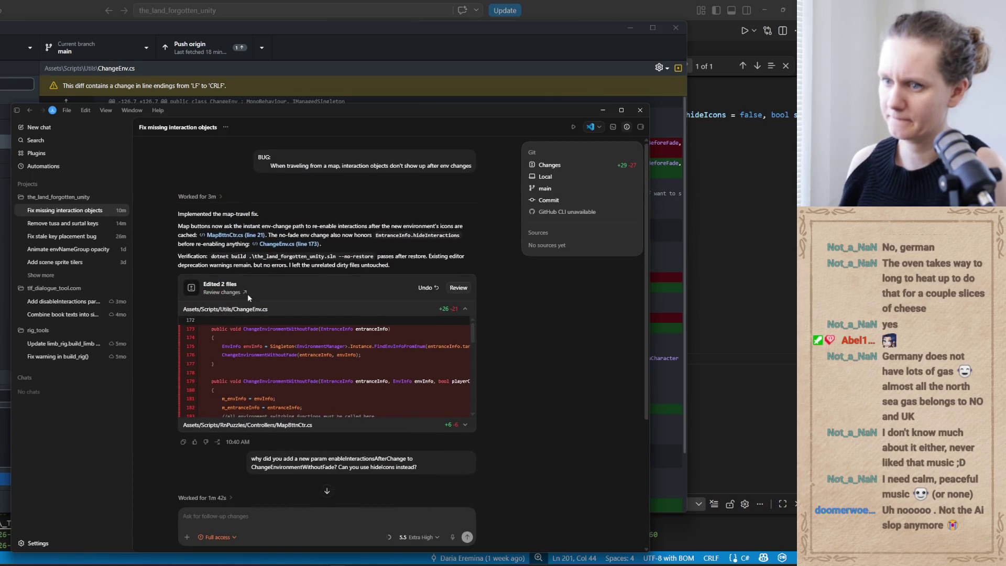
pyautogui.scroll(-3, 173, 393)
pyautogui.scroll(-2, 173, 394)
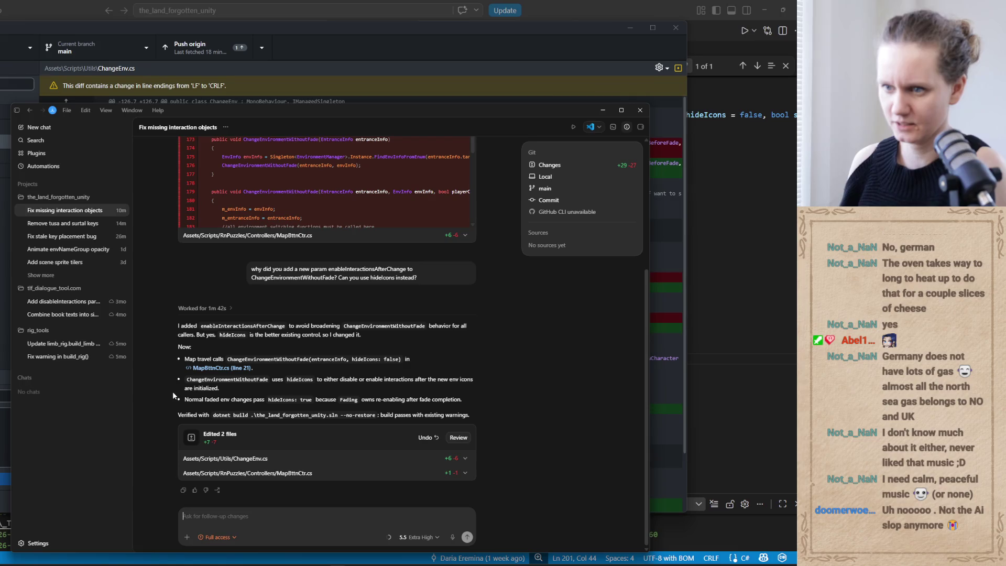
pyautogui.scroll(4, 211, 274)
pyautogui.moveTo(472, 340); pyautogui.dragTo(475, 360)
pyautogui.scroll(3, 475, 363)
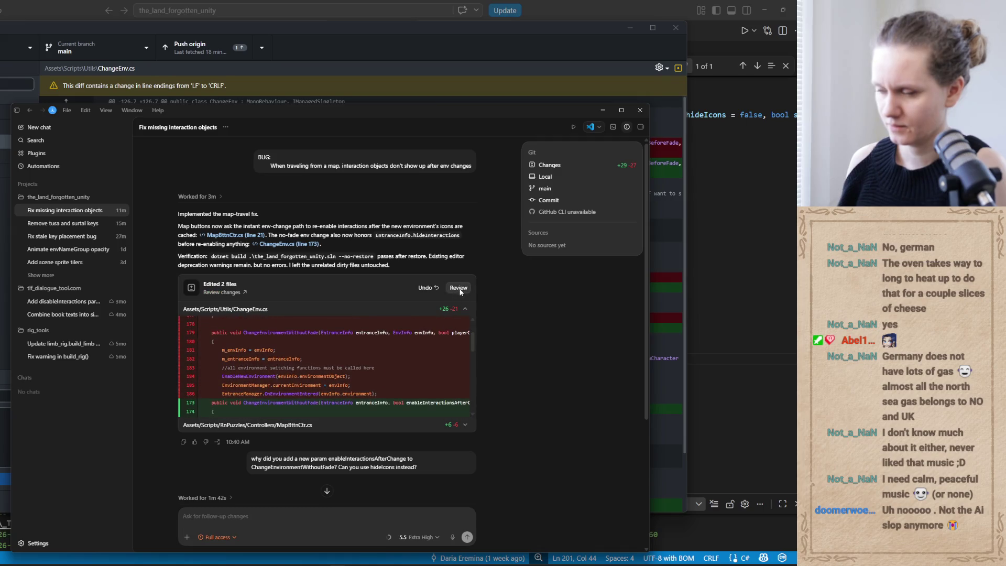
# Open the Review for the two edited files, widen its pane and maximize Codex.
pyautogui.click(459, 288)
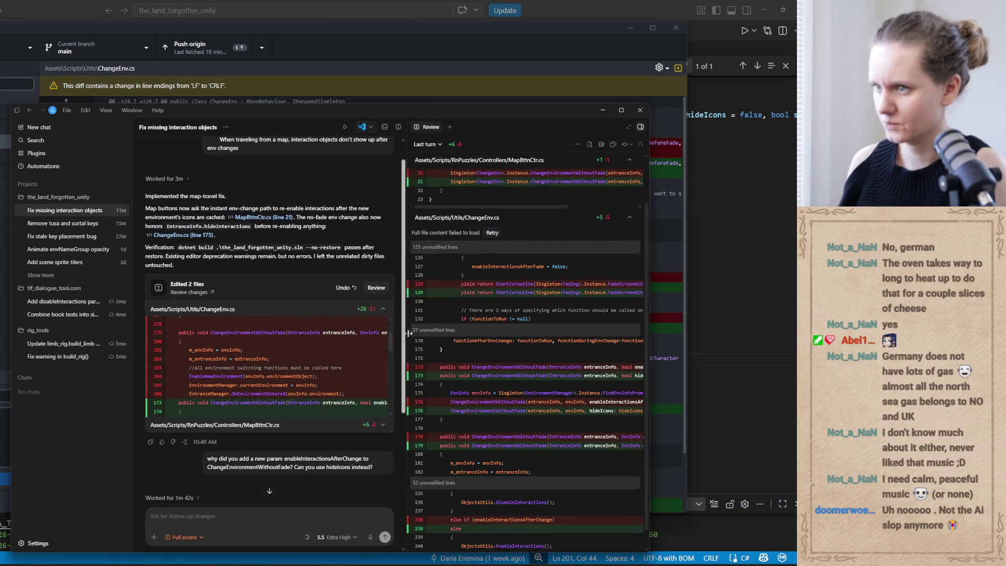
pyautogui.moveTo(408, 333); pyautogui.dragTo(359, 333)
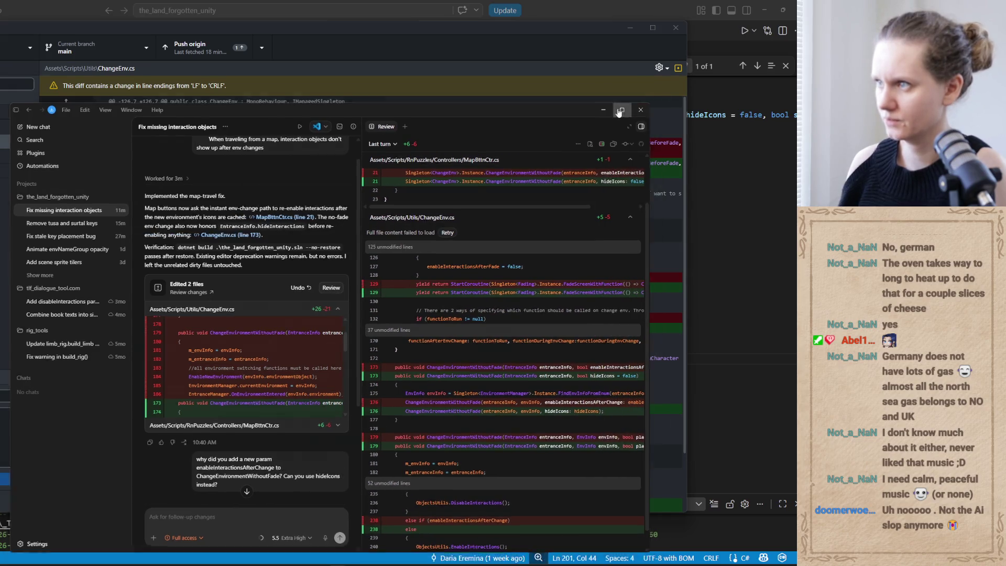
pyautogui.click(620, 109)
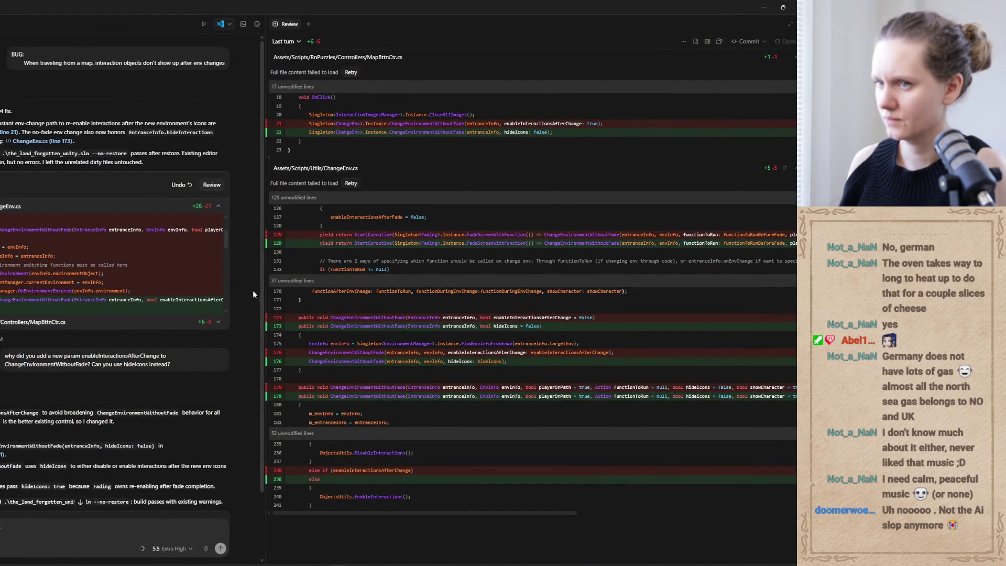
pyautogui.moveTo(264, 291); pyautogui.dragTo(18, 314)
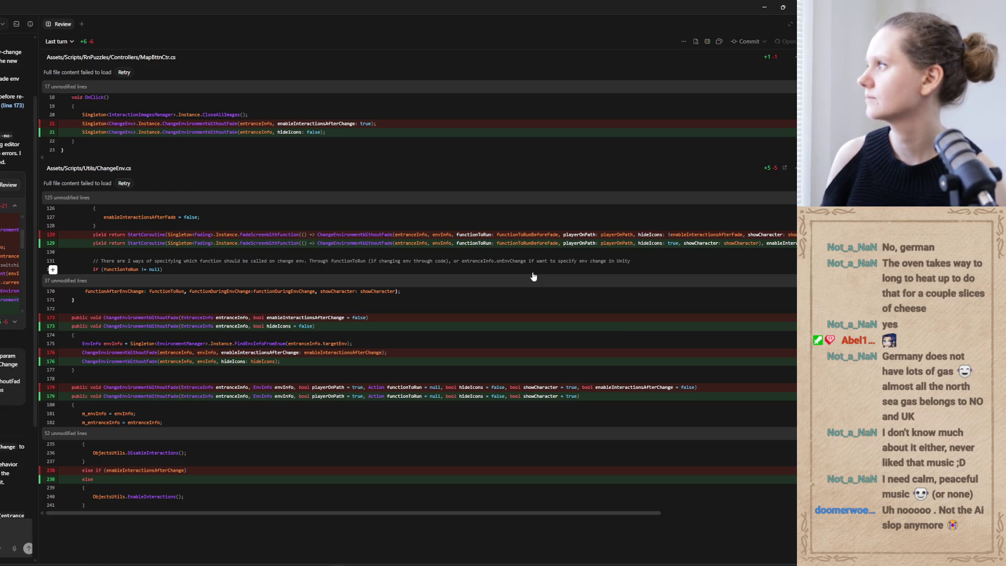
# Read every line of the hideIcons swap across the review diff, then restore the chat column width.
pyautogui.moveTo(377, 515); pyautogui.dragTo(557, 514)
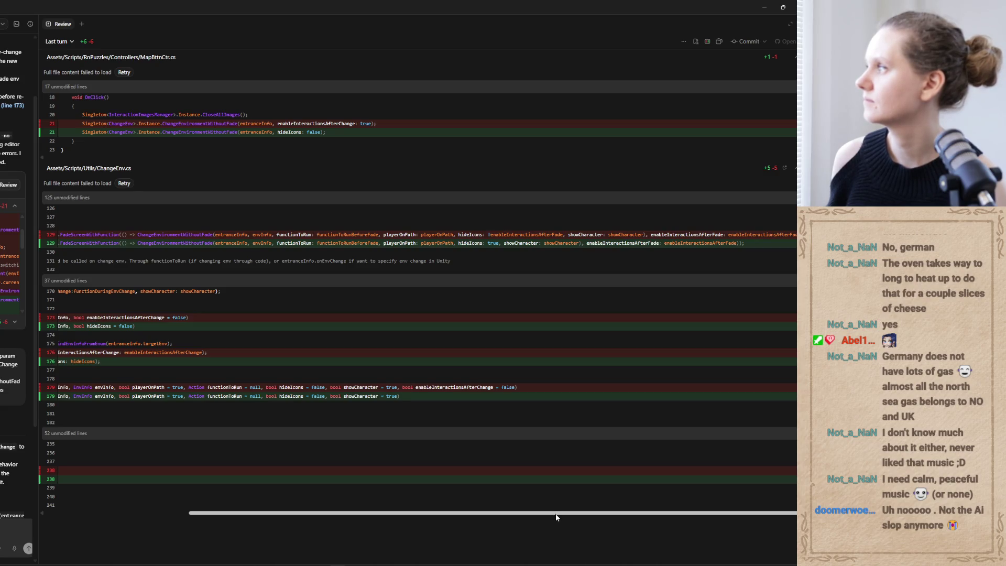
pyautogui.hscroll(-3, 498, 506)
pyautogui.hscroll(3, 499, 505)
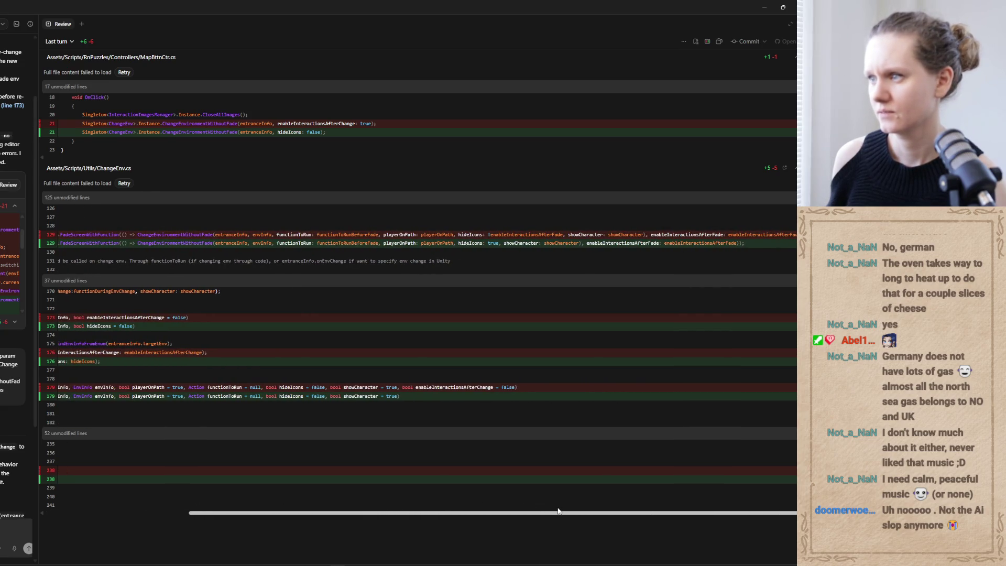
pyautogui.moveTo(558, 512)
pyautogui.mouseDown()
pyautogui.moveTo(474, 512)
pyautogui.moveTo(300, 484)
pyautogui.mouseUp()
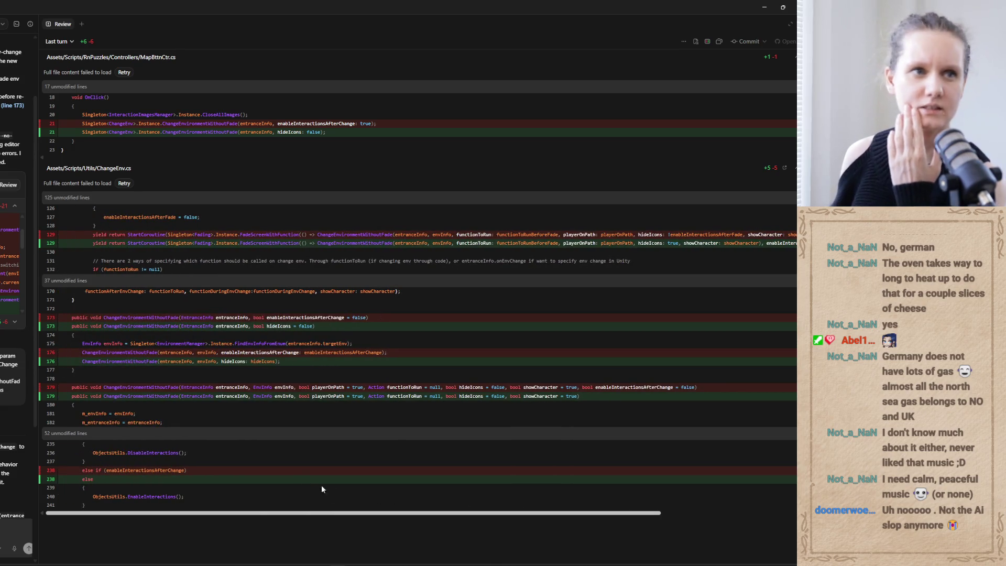
pyautogui.moveTo(400, 513); pyautogui.dragTo(542, 514)
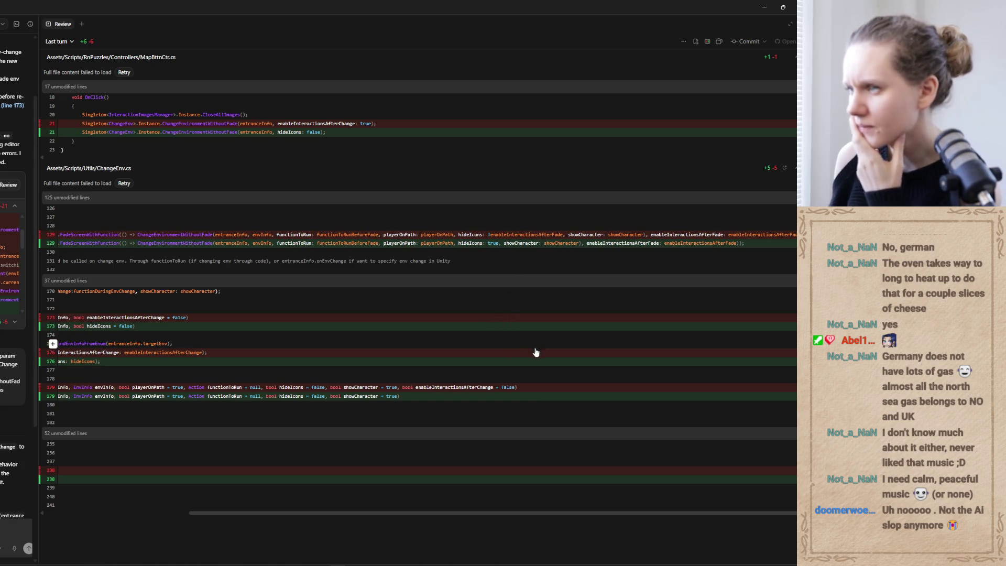
pyautogui.moveTo(429, 514); pyautogui.dragTo(264, 517)
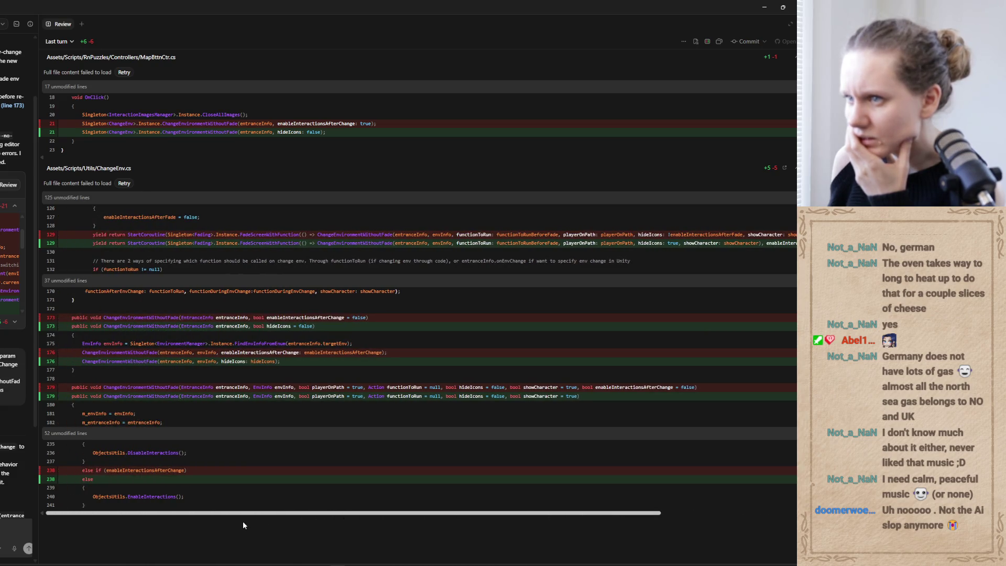
pyautogui.hscroll(5, 319, 518)
pyautogui.hscroll(2, 393, 502)
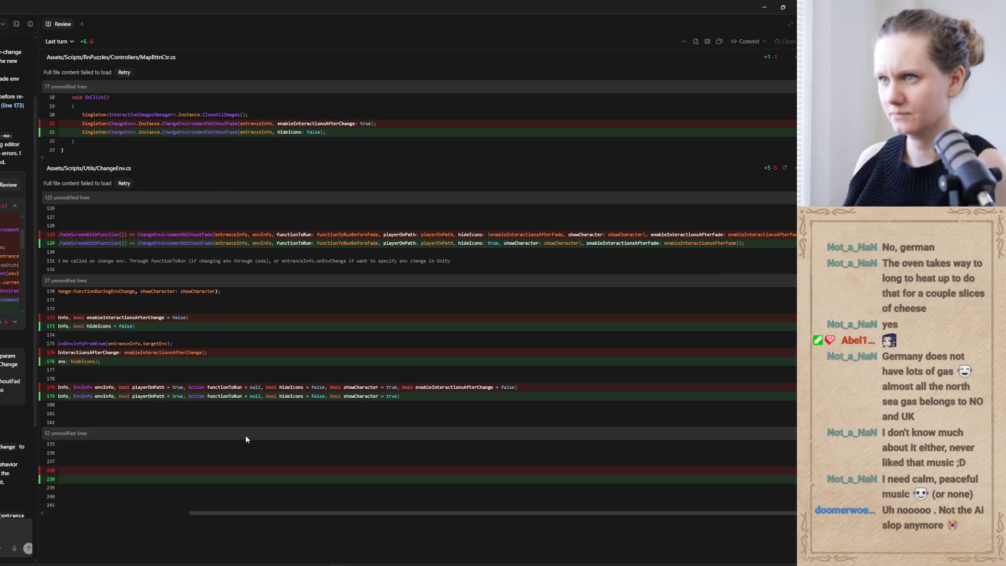
pyautogui.moveTo(274, 516); pyautogui.dragTo(101, 520)
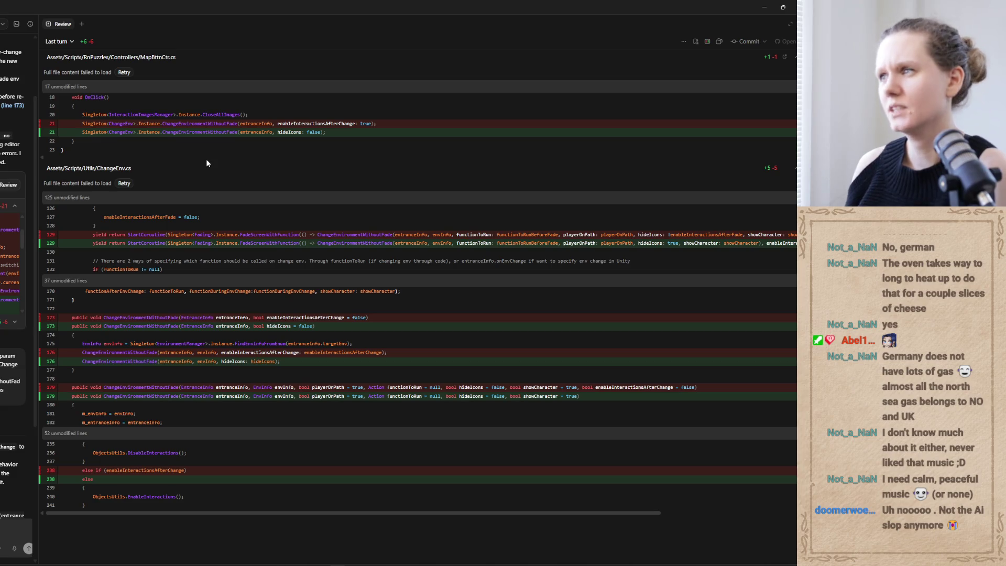
pyautogui.moveTo(35, 220); pyautogui.dragTo(317, 233)
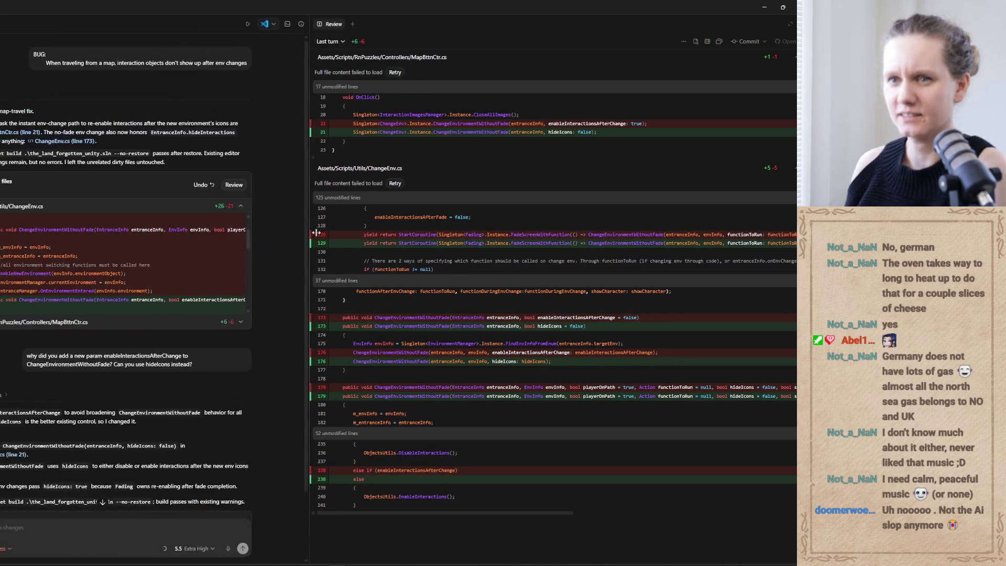
pyautogui.hotkey('alt', 'Tab')
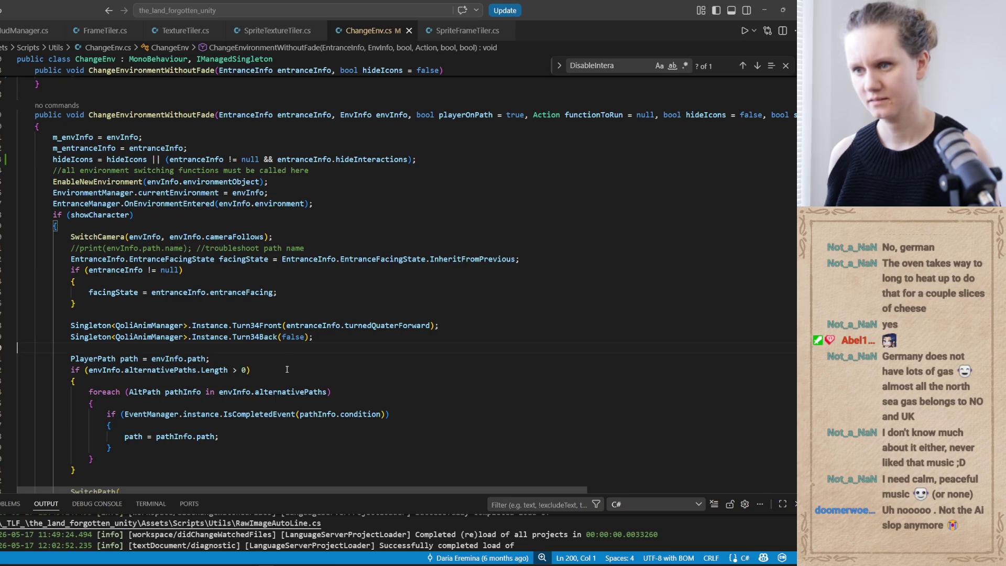
# Compare the ChangeEnv.cs diff with the editor source, checking enableInteractionsAfterChange on line 179.
pyautogui.click(241, 563)
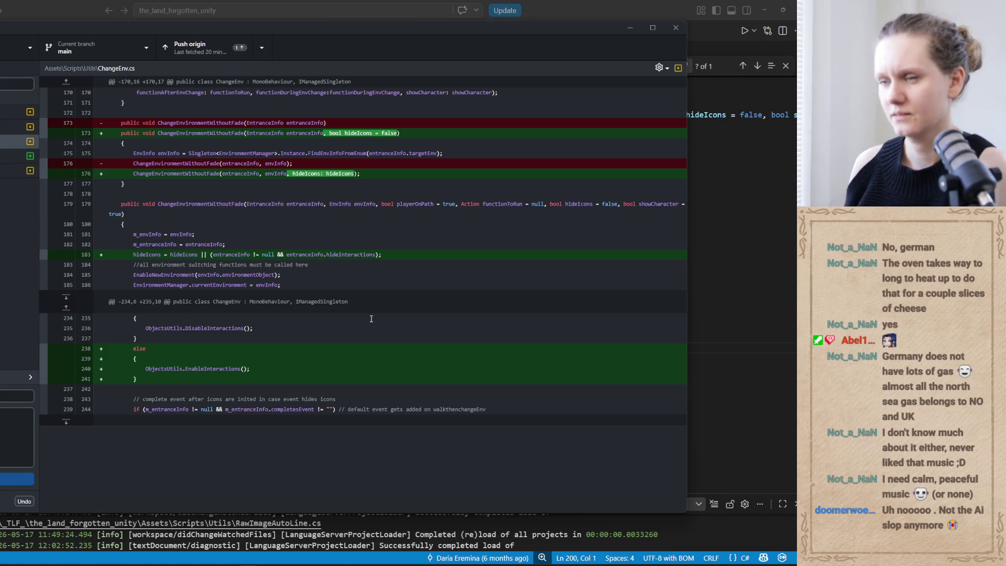
pyautogui.hotkey('alt', 'Tab')
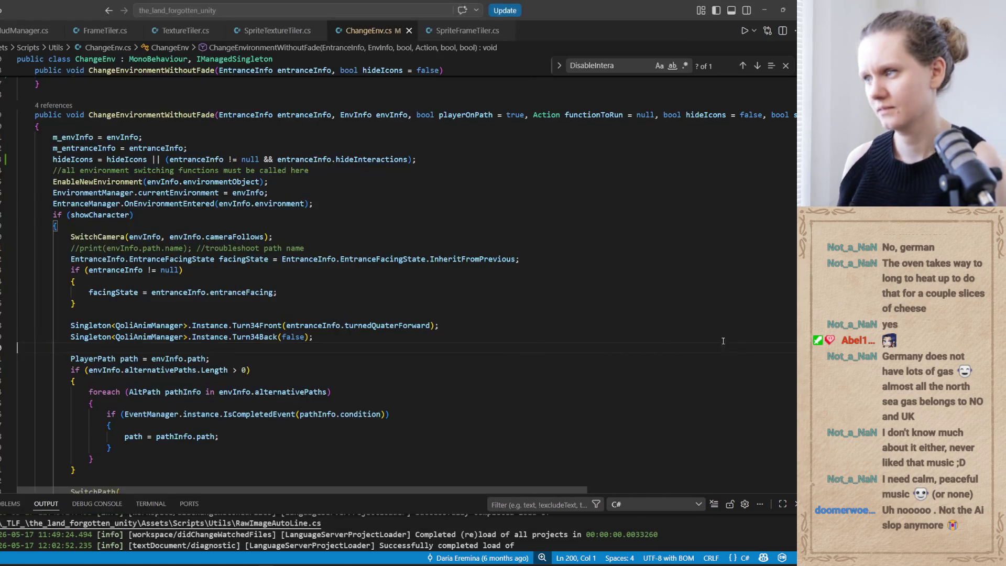
pyautogui.scroll(-1, 571, 362)
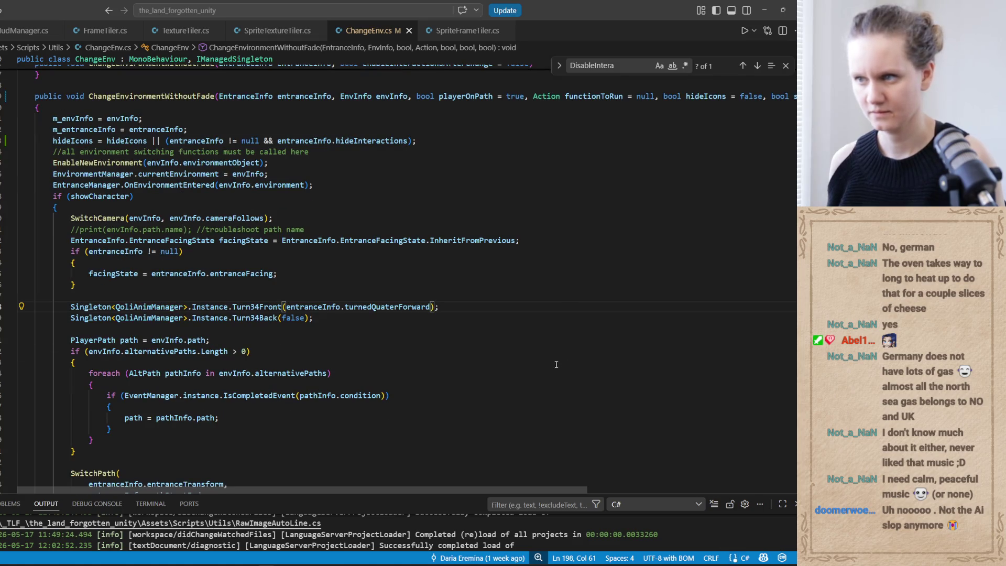
pyautogui.click(241, 563)
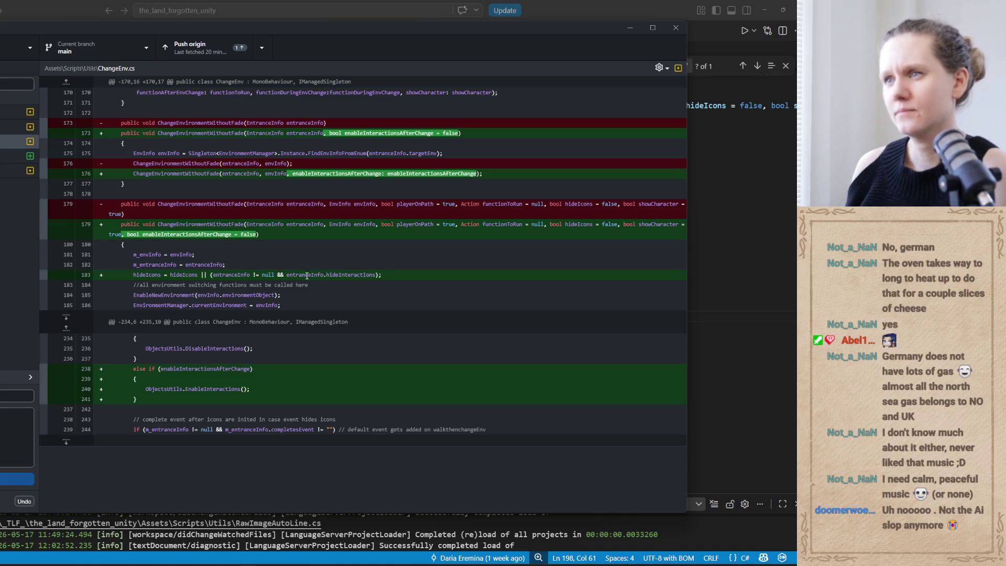
pyautogui.doubleClick(207, 236)
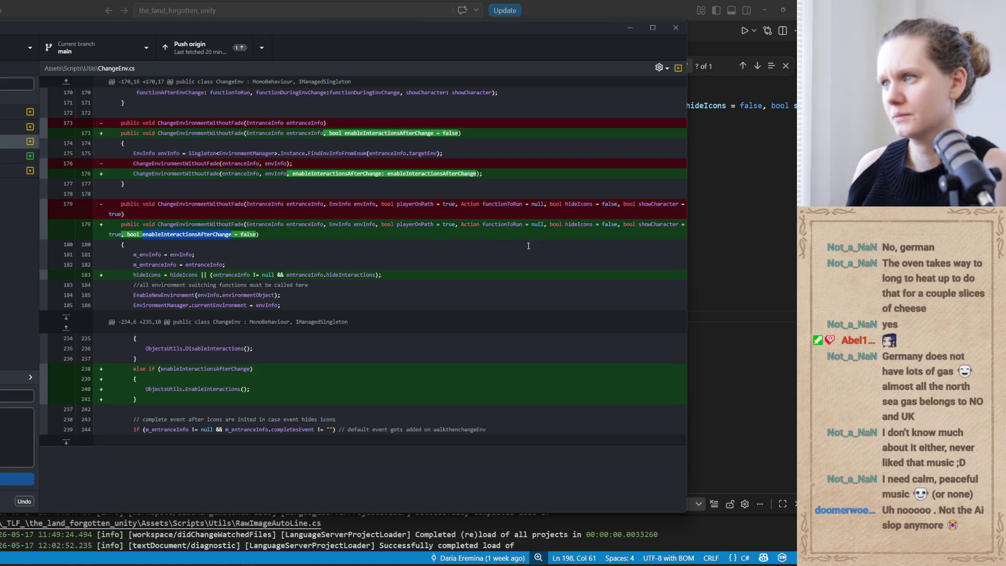
pyautogui.click(570, 224)
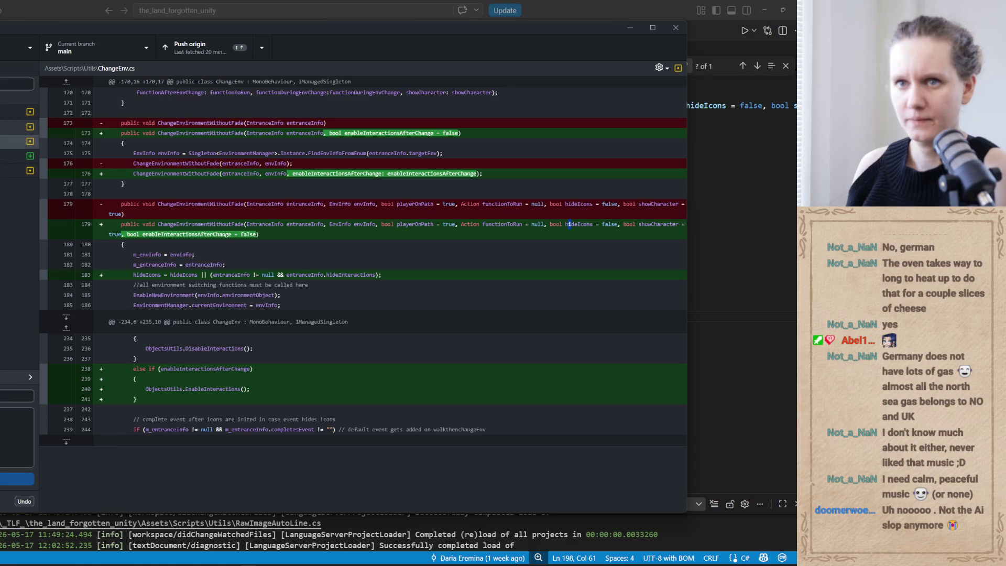
pyautogui.click(18, 126)
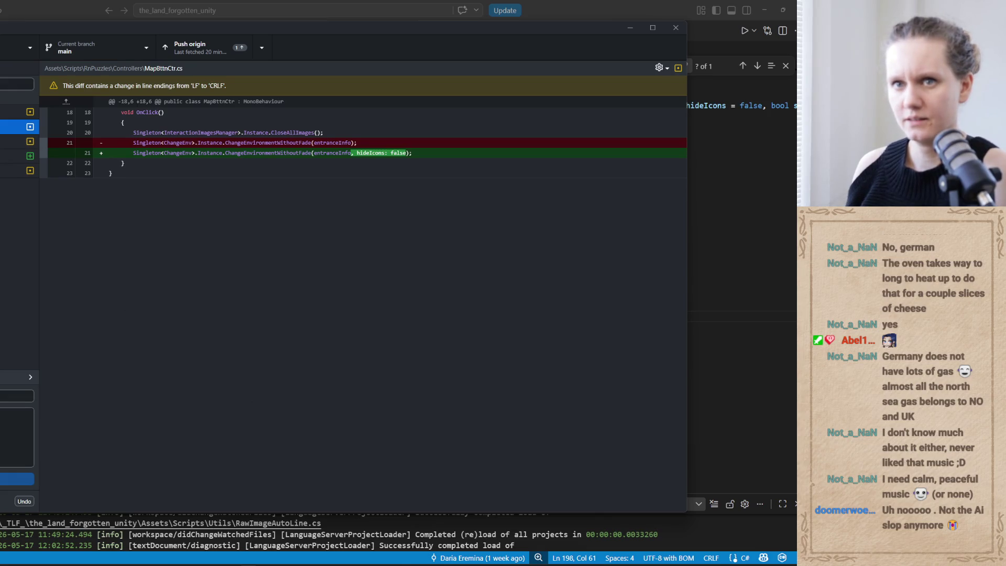
# Open MapBttnCtr.cs from the GitHub Desktop changes list in Visual Studio Code.
pyautogui.click(19, 141)
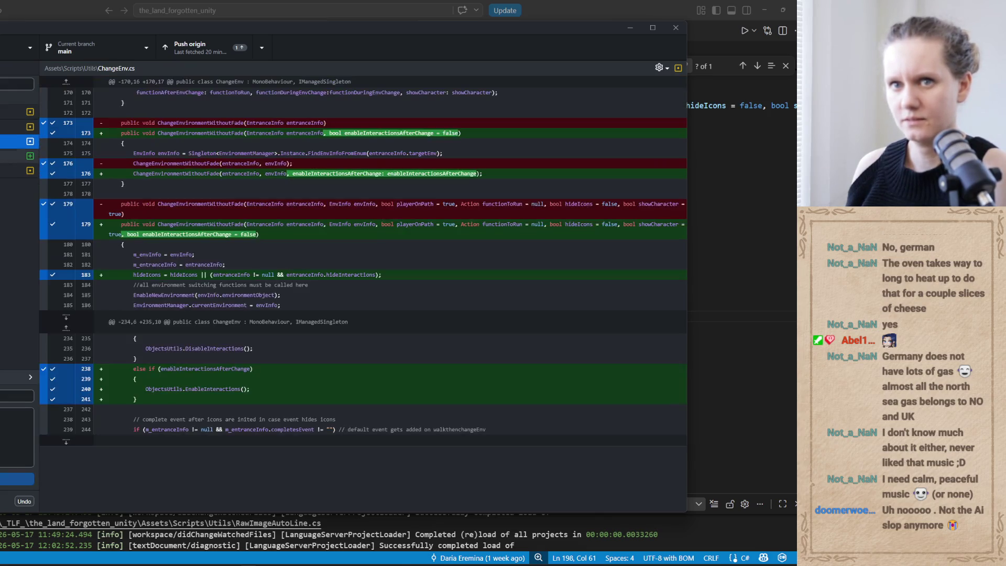
pyautogui.click(16, 395)
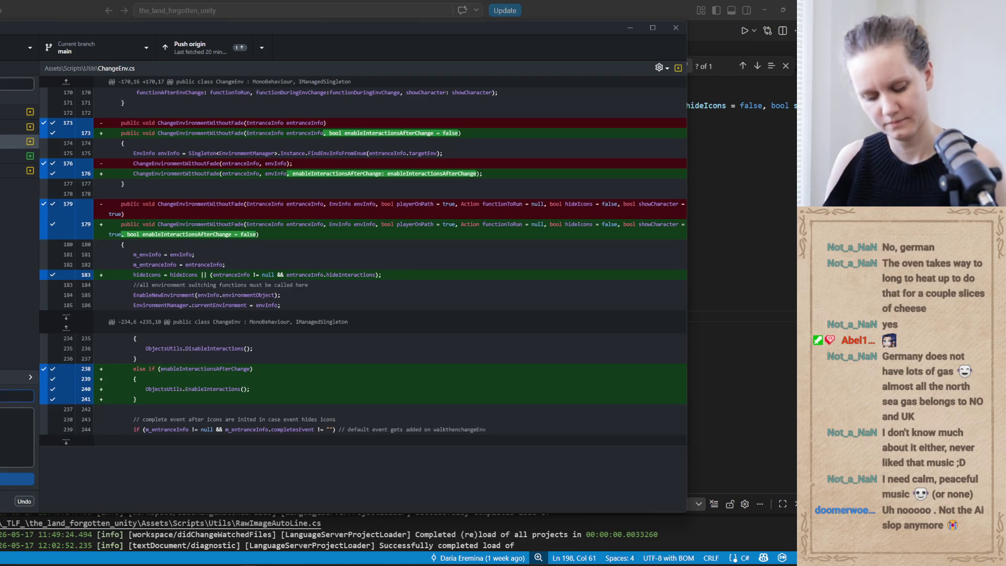
pyautogui.click(19, 126)
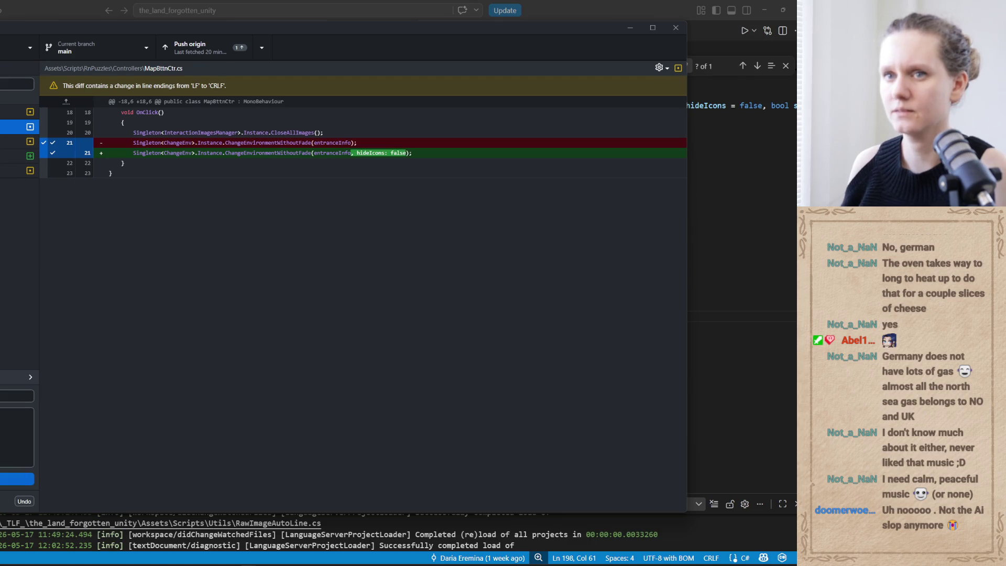
pyautogui.doubleClick(19, 127)
pyautogui.click(209, 236)
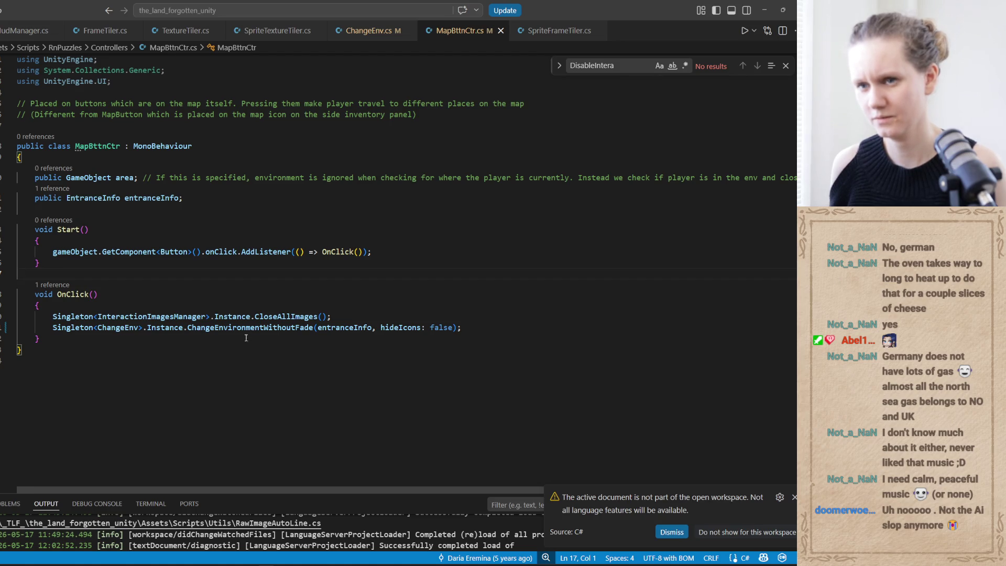
# Recheck the ChangeEnv.cs and MapBttnCtr.cs diffs, then return to MapBttnCtr.cs's OnClick code.
pyautogui.click(247, 542)
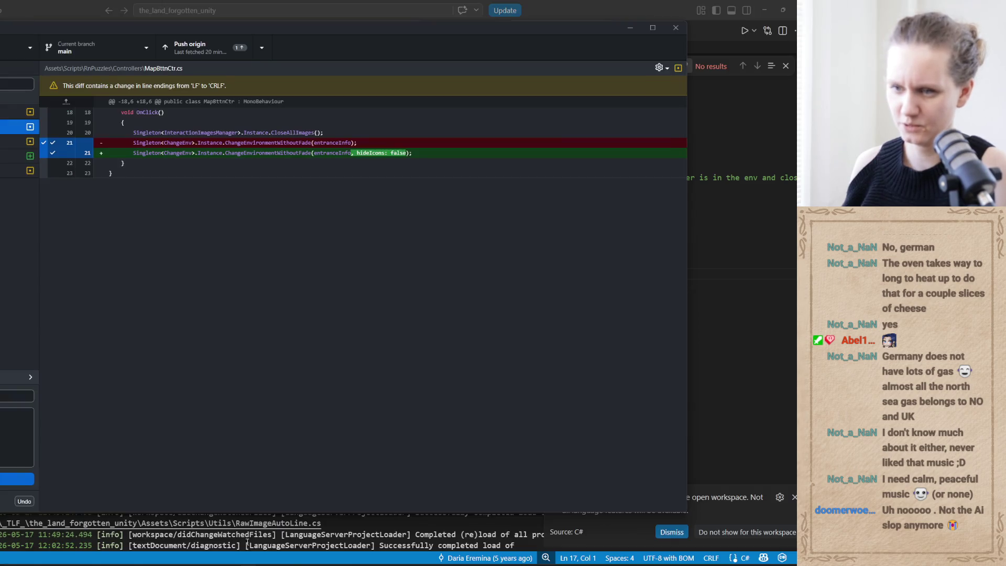
pyautogui.press('Down')
pyautogui.press('Down')
pyautogui.press('Up')
pyautogui.click(16, 127)
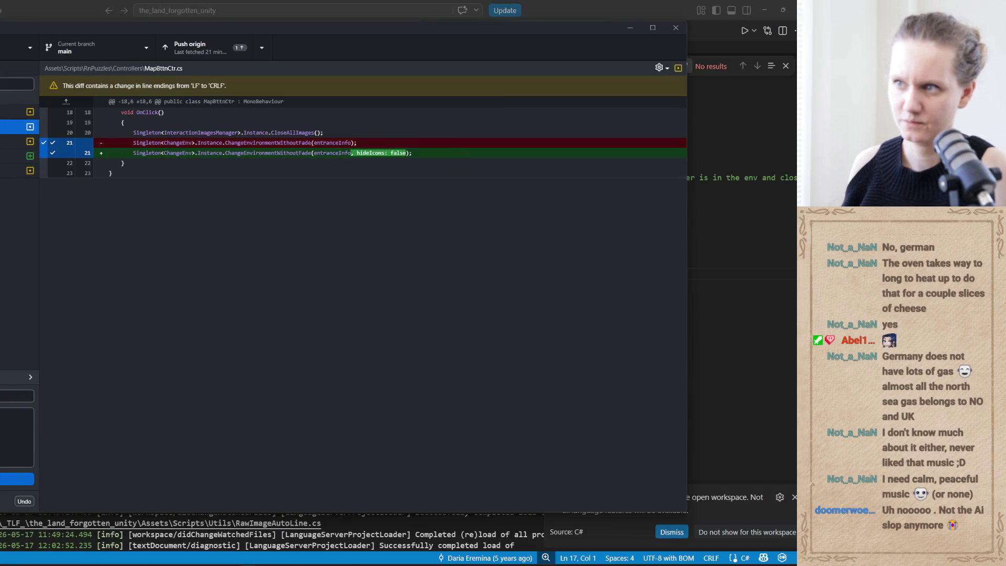
pyautogui.click(716, 262)
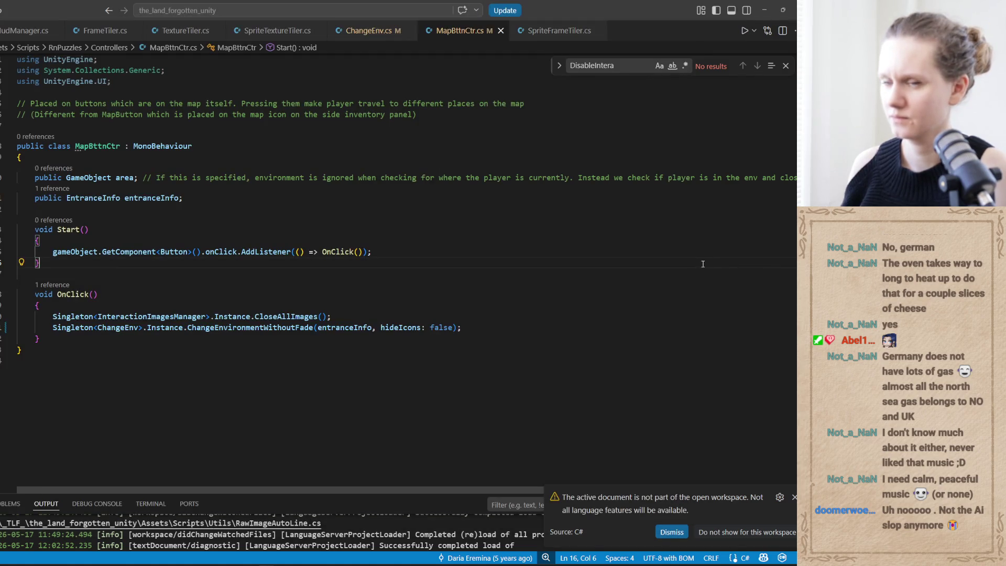
pyautogui.press('Down')
pyautogui.press('Down')
pyautogui.press('Down')
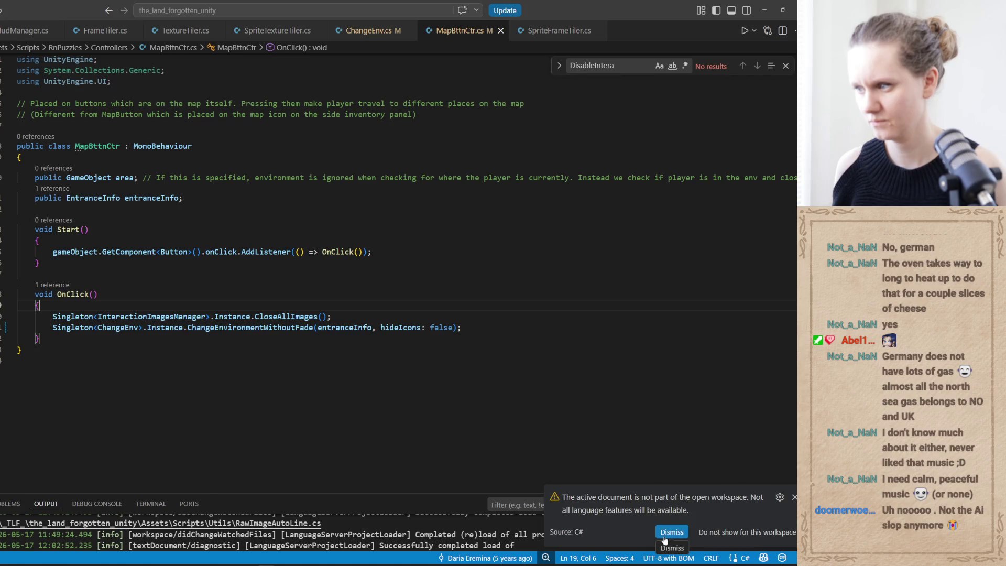
# Dismiss the VS Code workspace notice and switch to Unity to recompile.
pyautogui.click(794, 496)
pyautogui.click(378, 367)
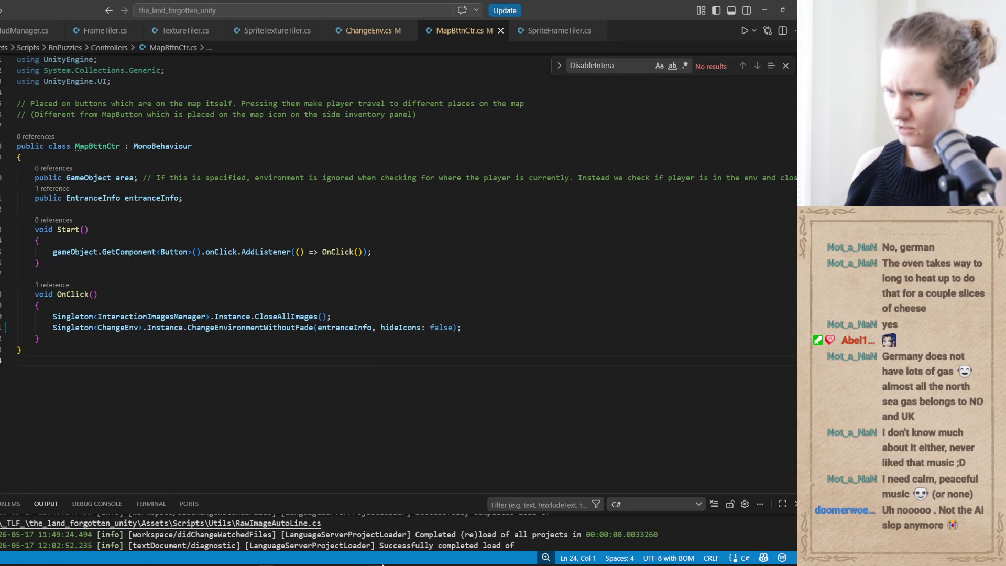
pyautogui.hotkey('alt', 'Tab')
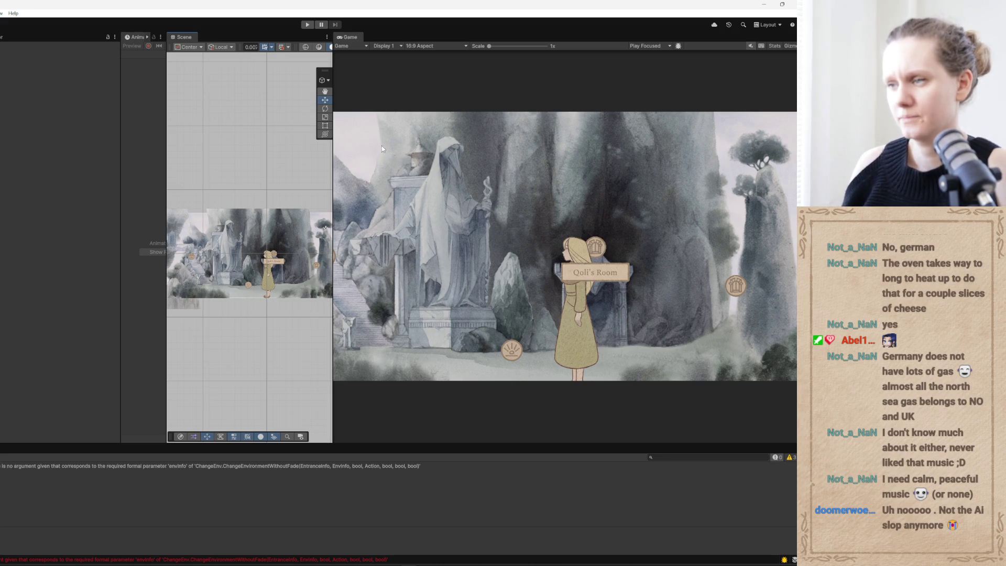
# Try Play mode, then open the ChangeEnvironmentWithoutFade compiler error in ChangeEnv.cs.
pyautogui.click(307, 25)
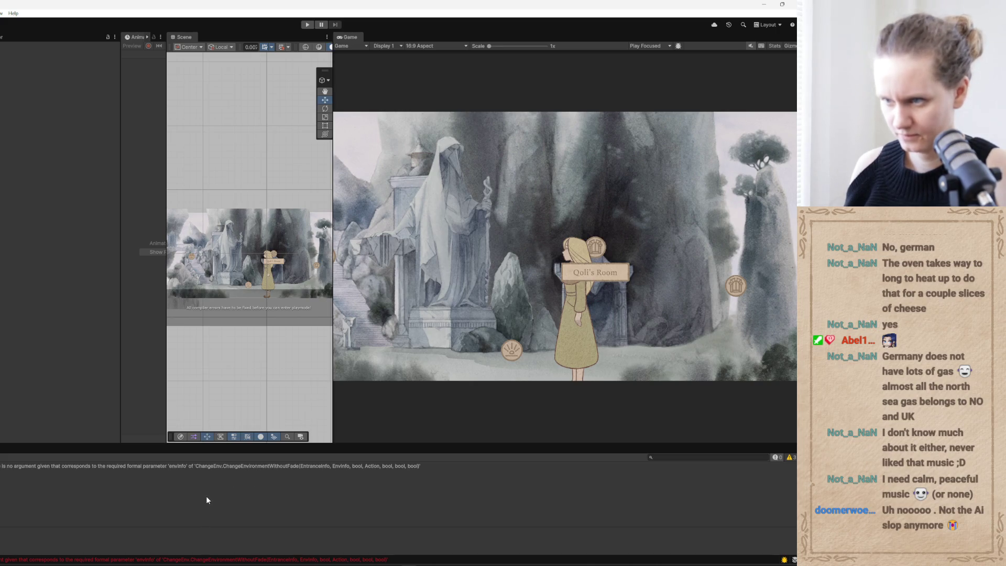
pyautogui.doubleClick(215, 472)
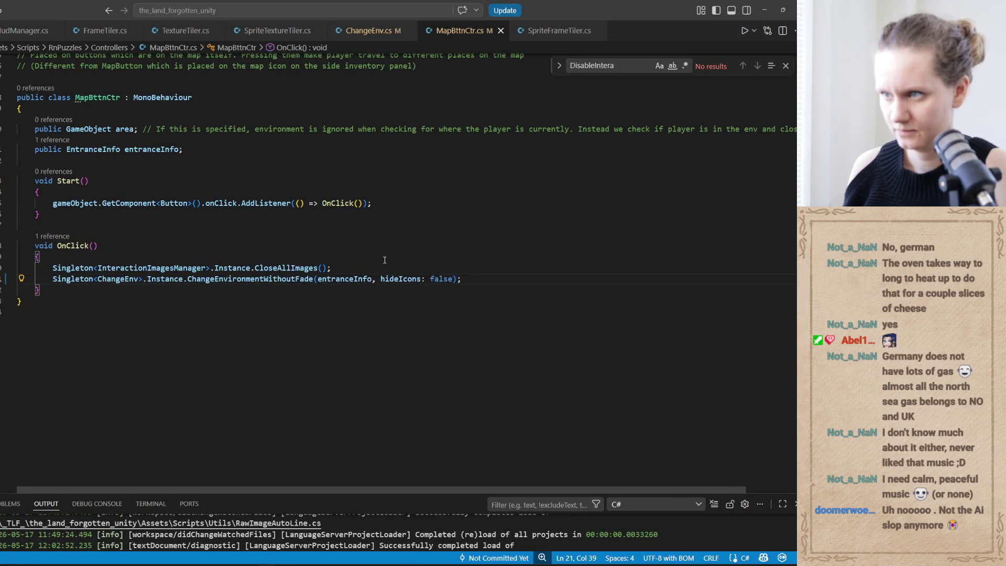
pyautogui.click(372, 32)
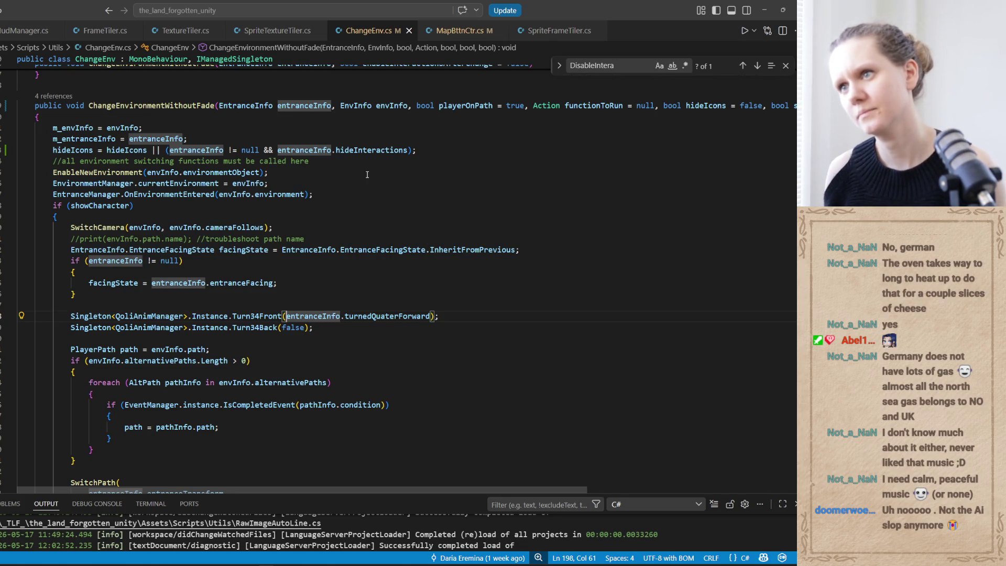
# Replace the hideIcons argument name in MapBttnCtr.cs with enableInteractionsAfterChange from ChangeEnv.cs.
pyautogui.scroll(2, 367, 174)
pyautogui.moveTo(419, 490); pyautogui.dragTo(637, 489)
pyautogui.doubleClick(648, 174)
pyautogui.hotkey('ctrl', 'c')
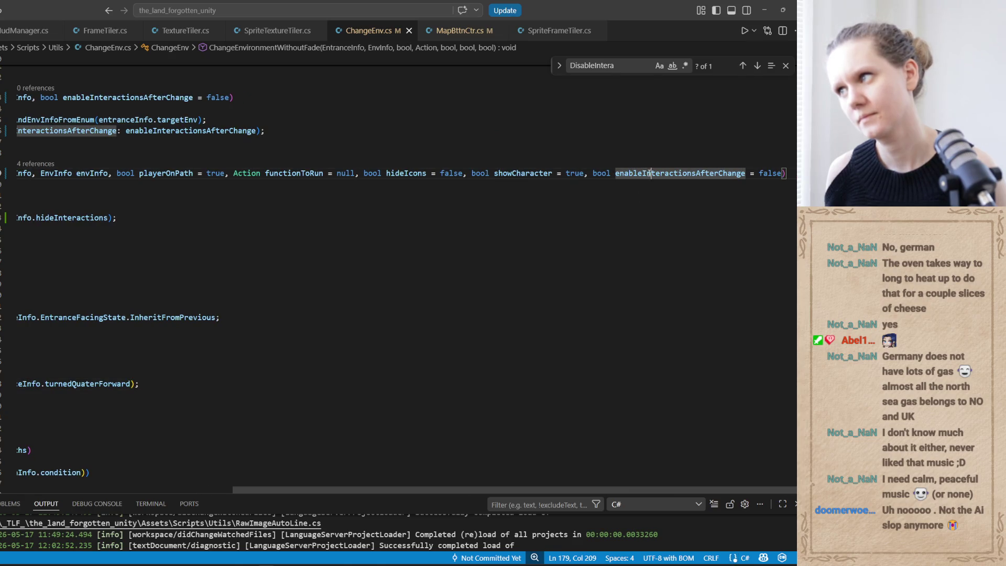
pyautogui.hotkey('alt', 'Left')
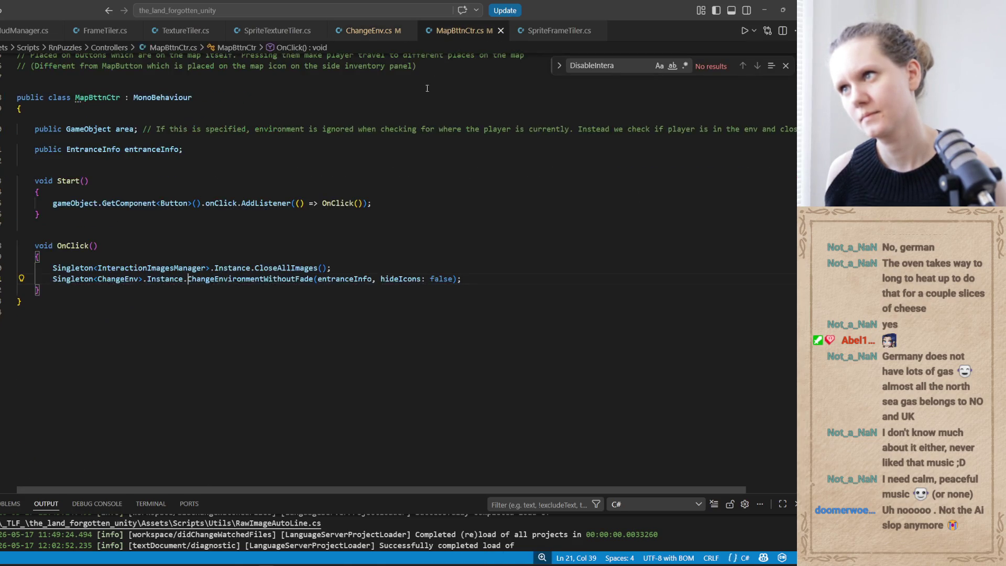
pyautogui.doubleClick(385, 278)
pyautogui.hotkey('ctrl', 'v')
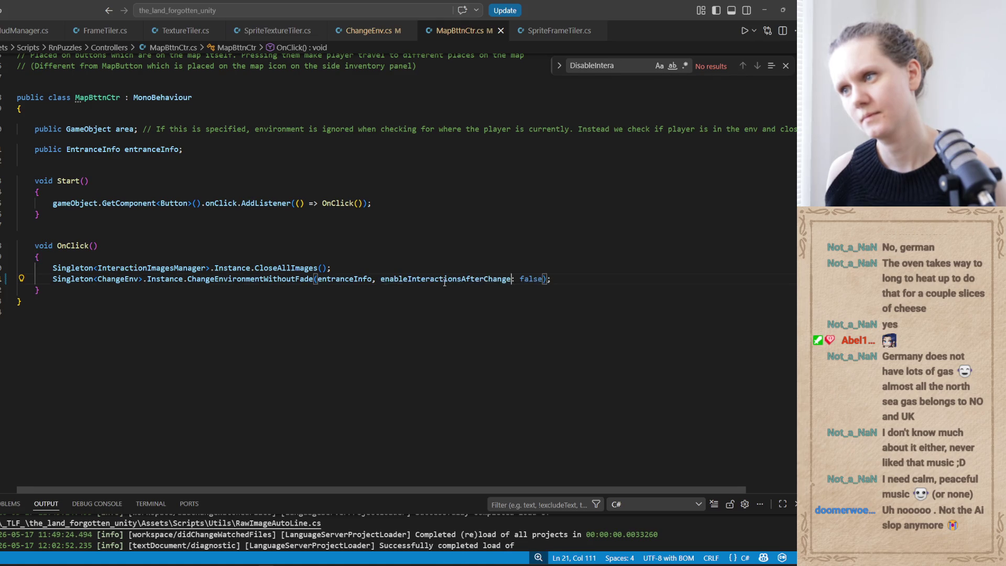
# Change the argument value from false to true and return to Unity to recompile.
pyautogui.doubleClick(539, 279)
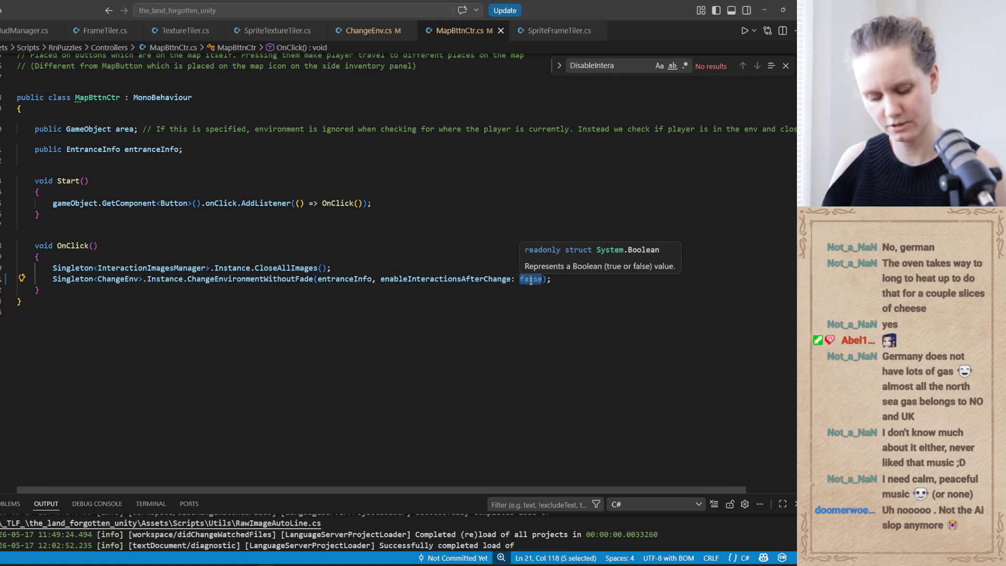
pyautogui.write('true')
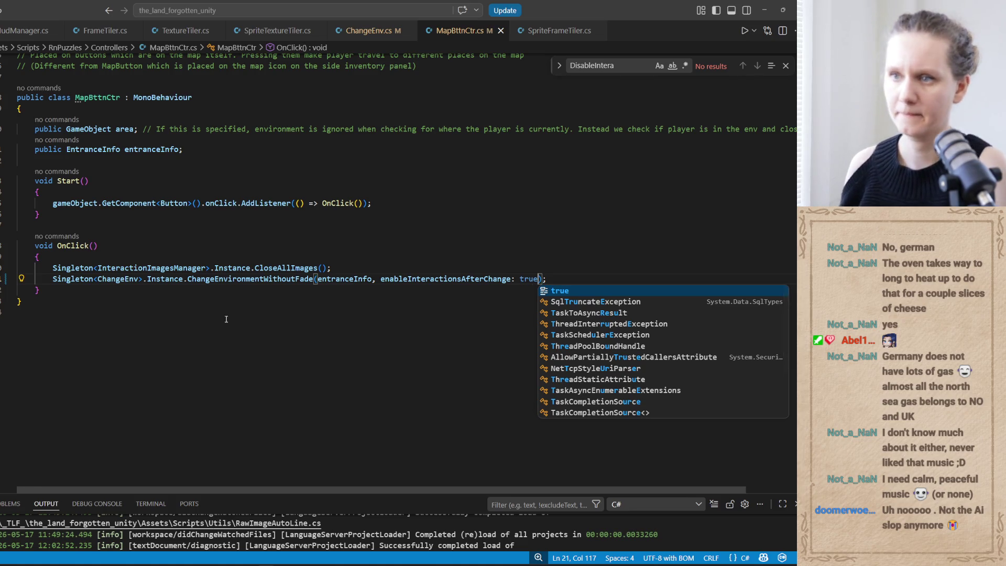
pyautogui.click(216, 428)
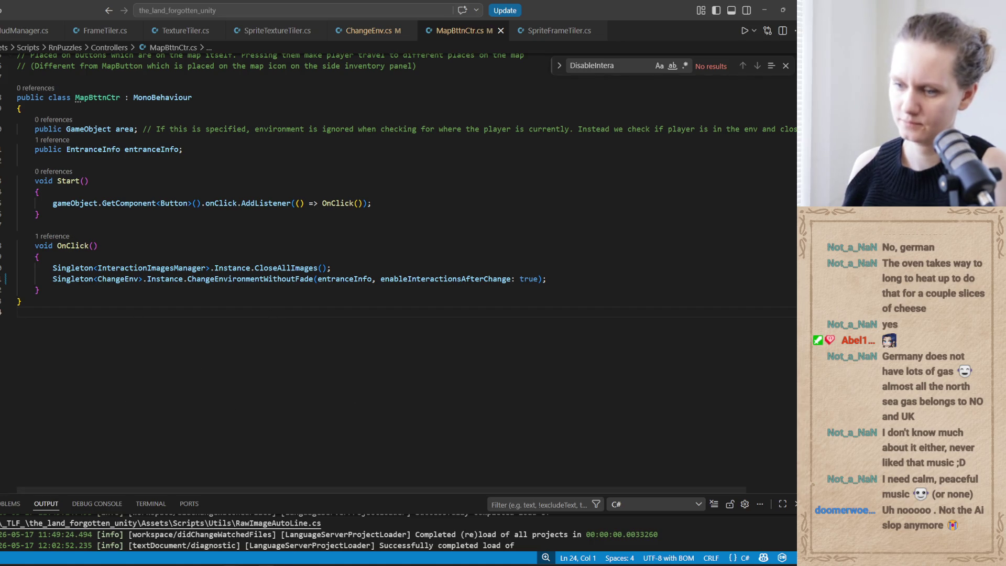
pyautogui.moveTo(408, 564)
pyautogui.click(409, 530)
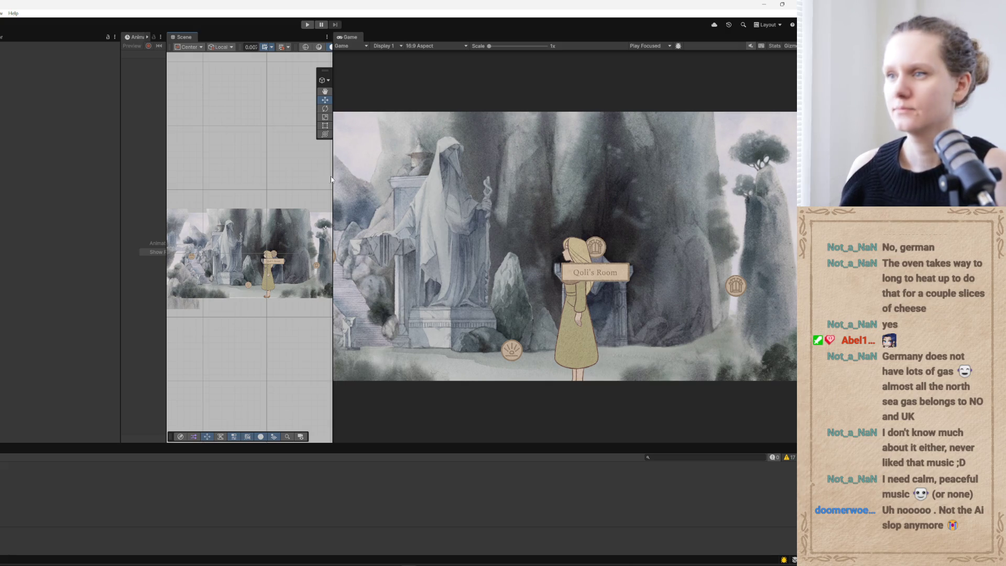
# Widen the Unity game view, start play mode and walk the girl left.
pyautogui.moveTo(331, 180); pyautogui.dragTo(233, 160)
pyautogui.click(306, 25)
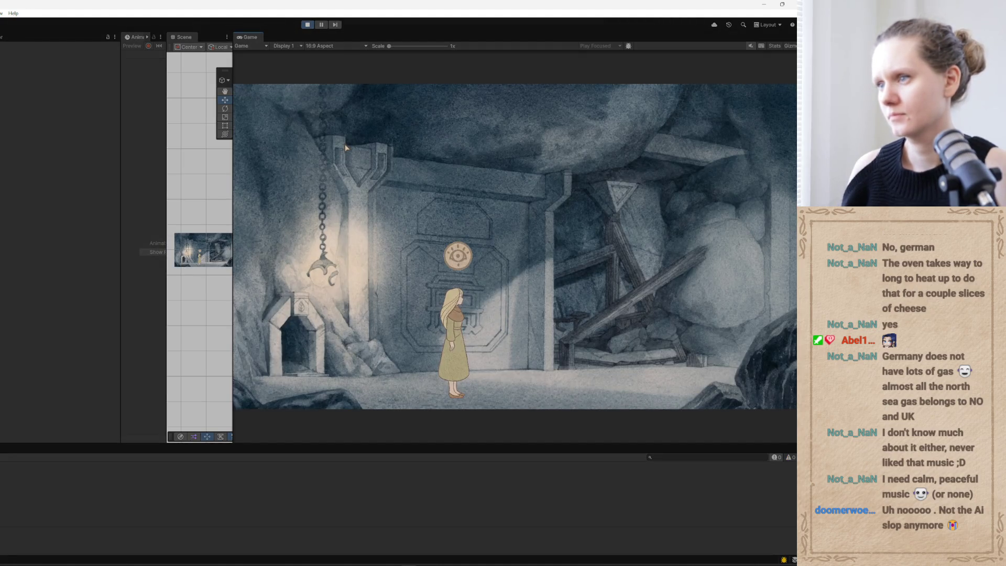
pyautogui.click(425, 381)
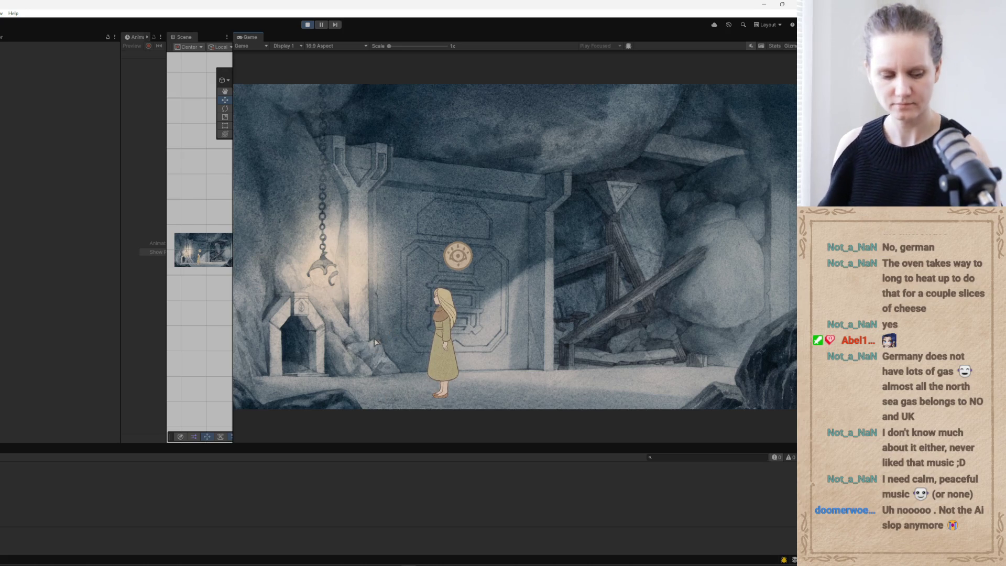
# Load the L1End save from the in-game pause menu.
pyautogui.press('Escape')
pyautogui.click(498, 255)
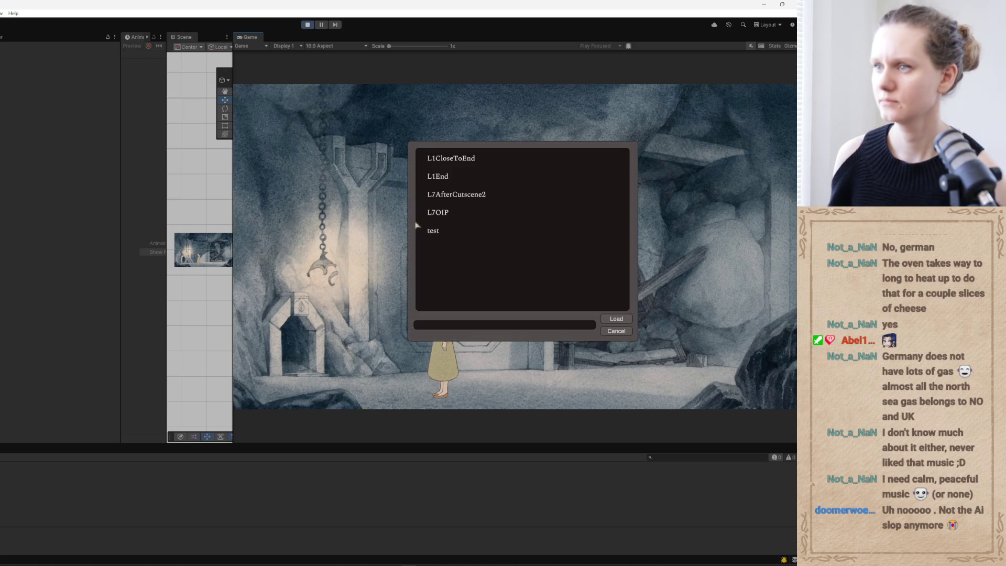
pyautogui.click(449, 179)
pyautogui.click(620, 321)
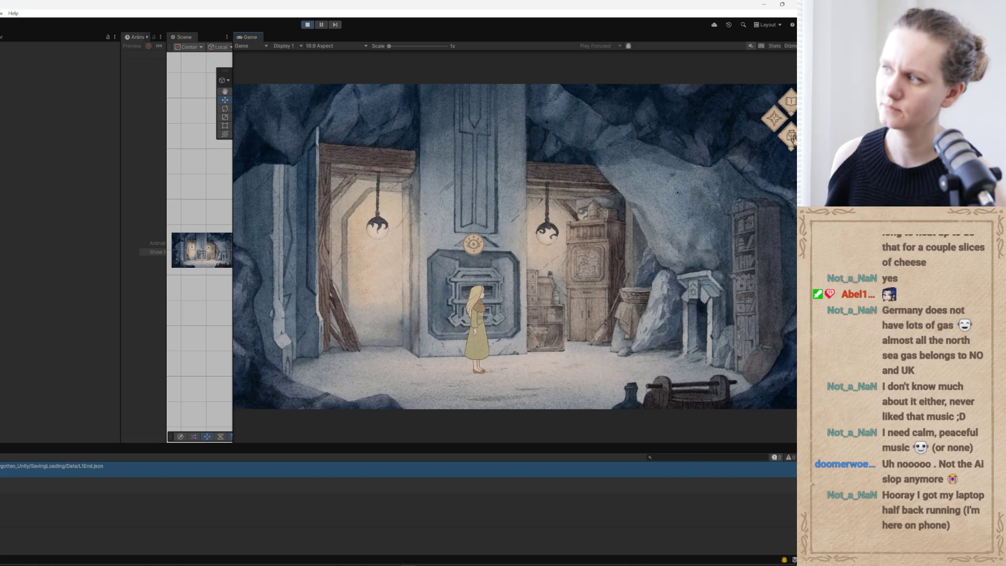
# Use the Blue Mountain map to visit the Kitchen, treehouse, cave, workshop and Abandoned Room.
pyautogui.click(790, 136)
pyautogui.click(690, 147)
pyautogui.click(775, 120)
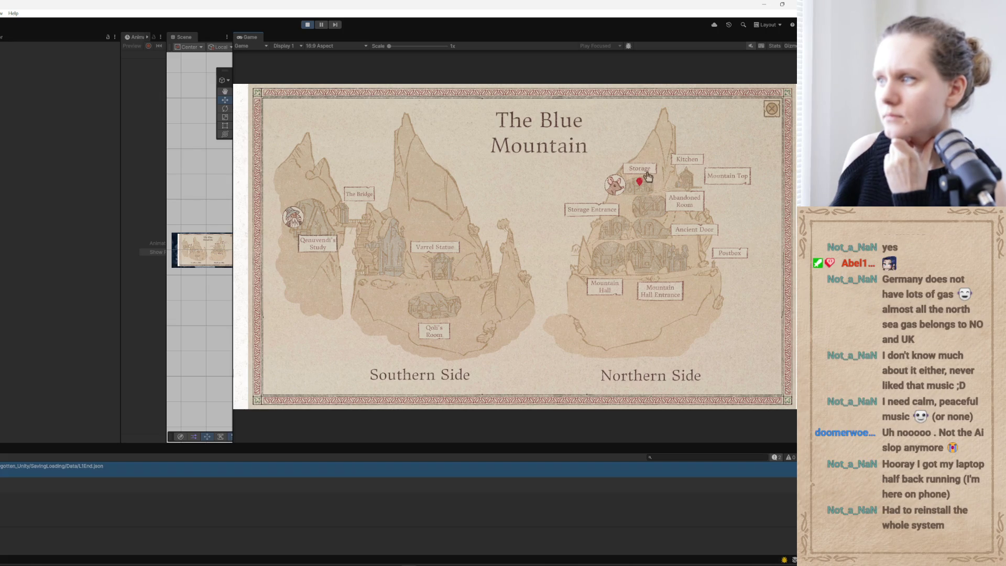
pyautogui.click(687, 160)
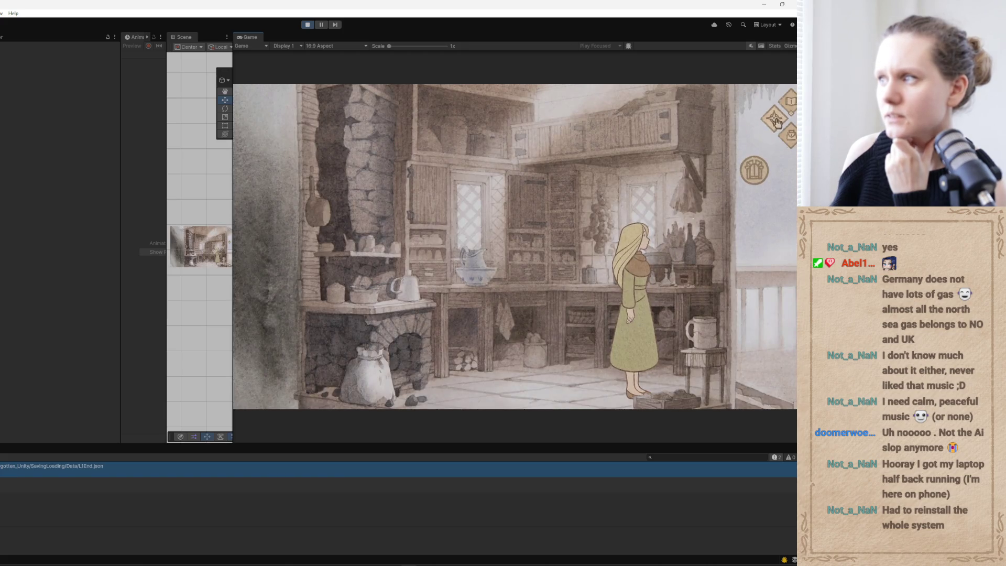
pyautogui.click(774, 119)
pyautogui.click(735, 176)
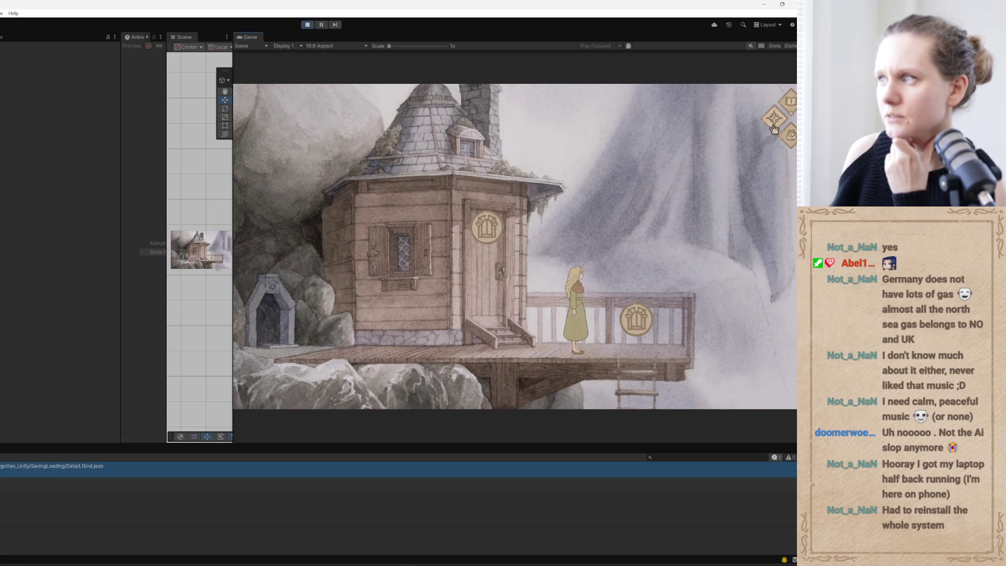
pyautogui.click(774, 119)
pyautogui.click(602, 214)
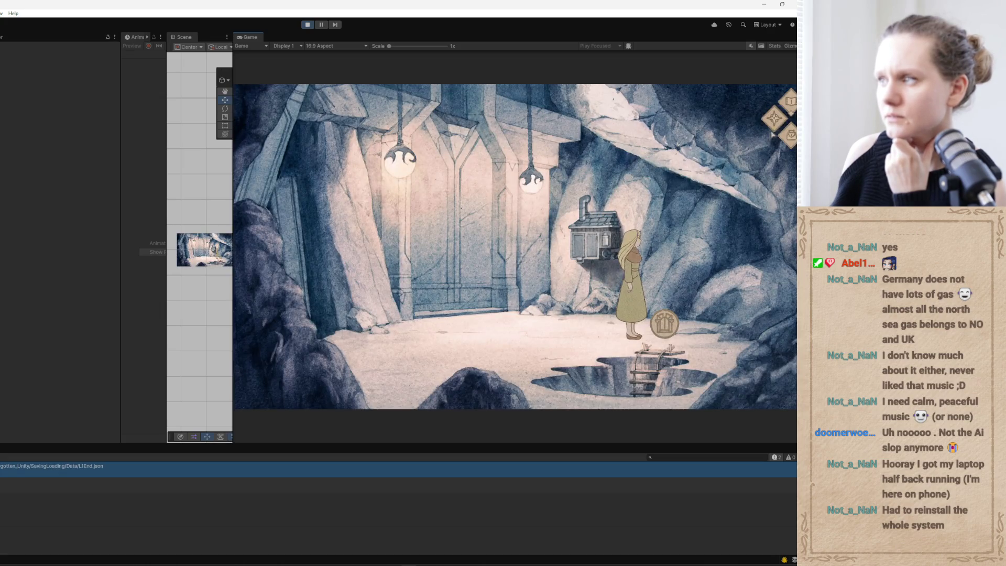
pyautogui.click(774, 119)
pyautogui.click(643, 177)
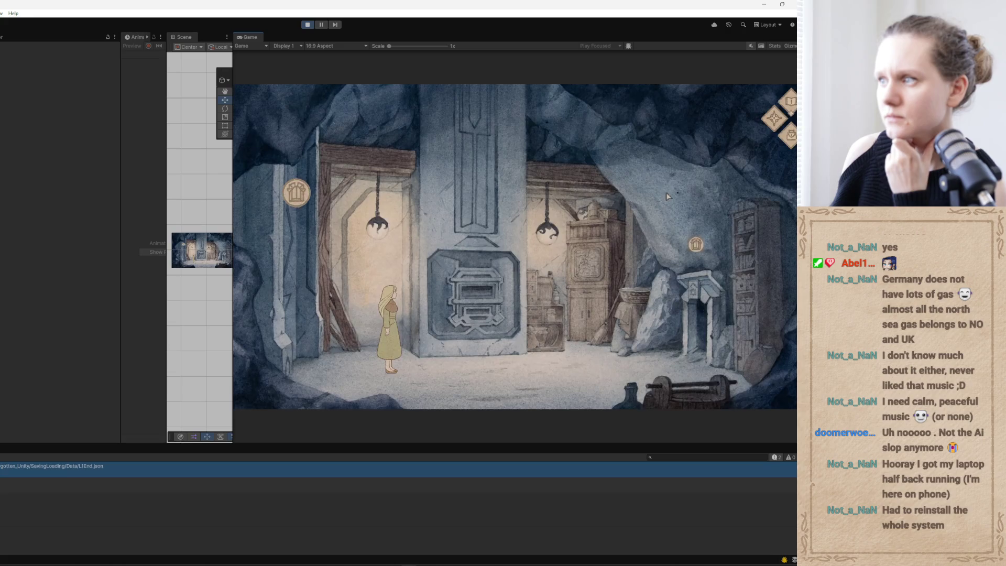
pyautogui.click(774, 119)
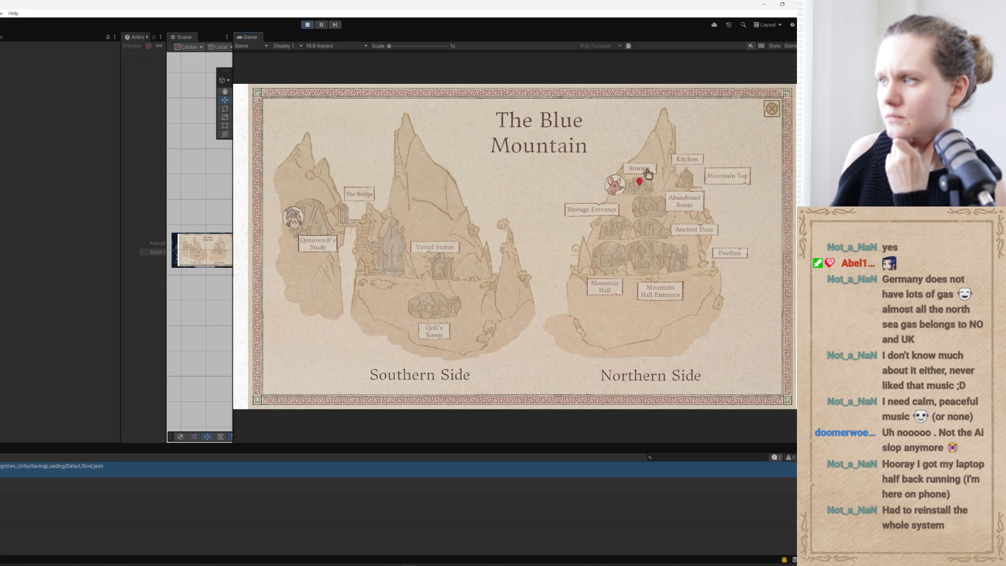
pyautogui.click(686, 208)
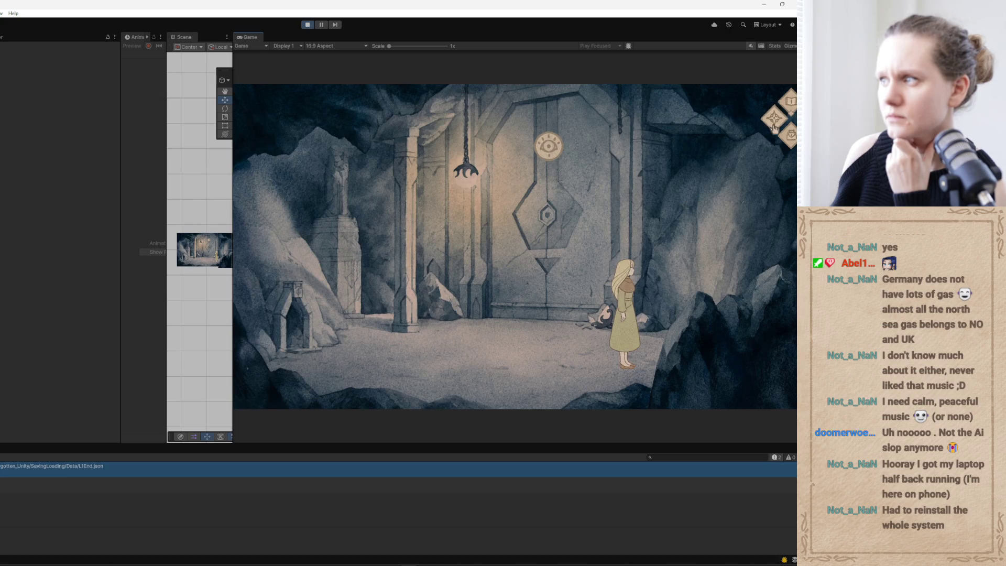
# Travel repeatedly to the Storage room, several cave rooms and other Northern Side locations.
pyautogui.click(774, 120)
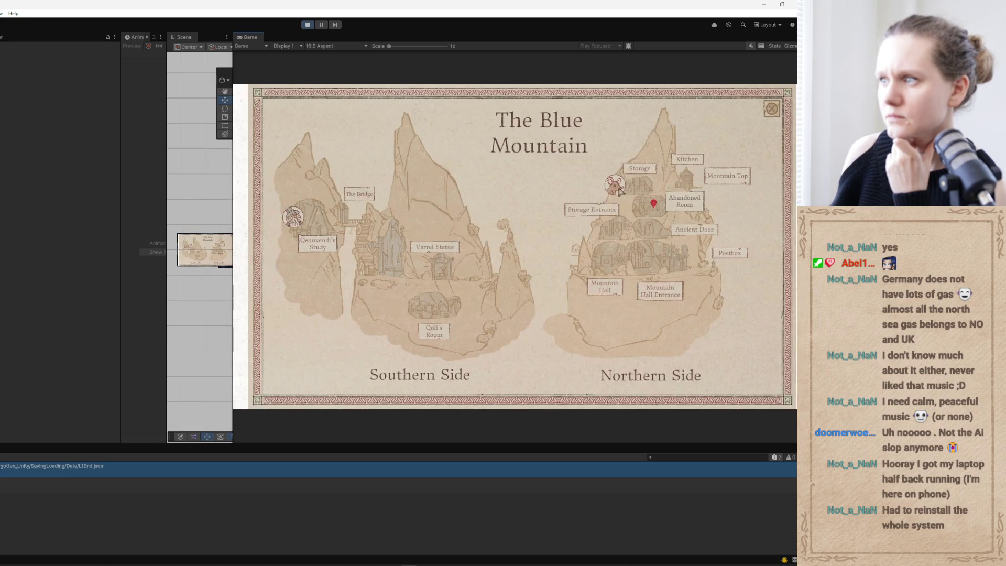
pyautogui.click(645, 171)
pyautogui.click(773, 120)
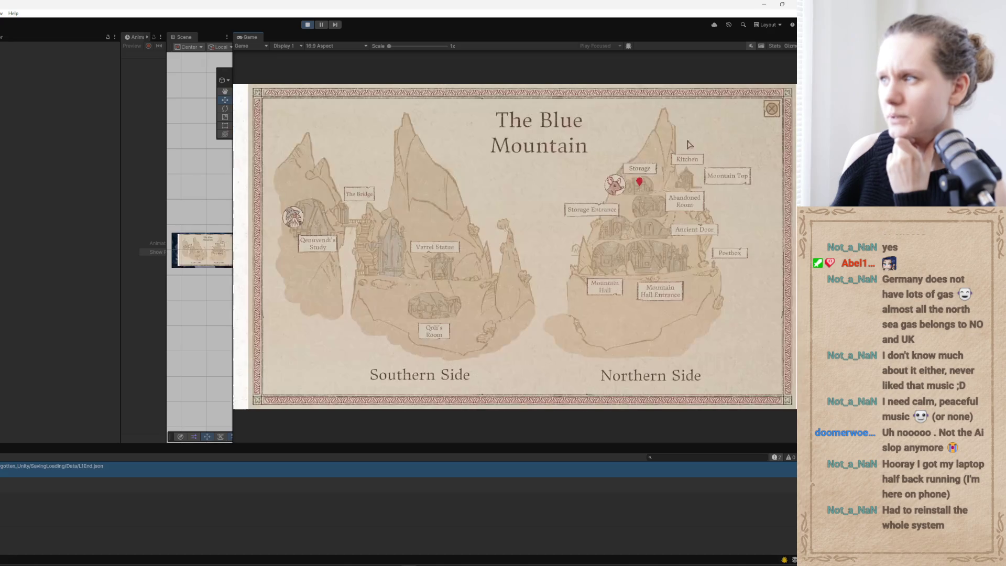
pyautogui.click(687, 205)
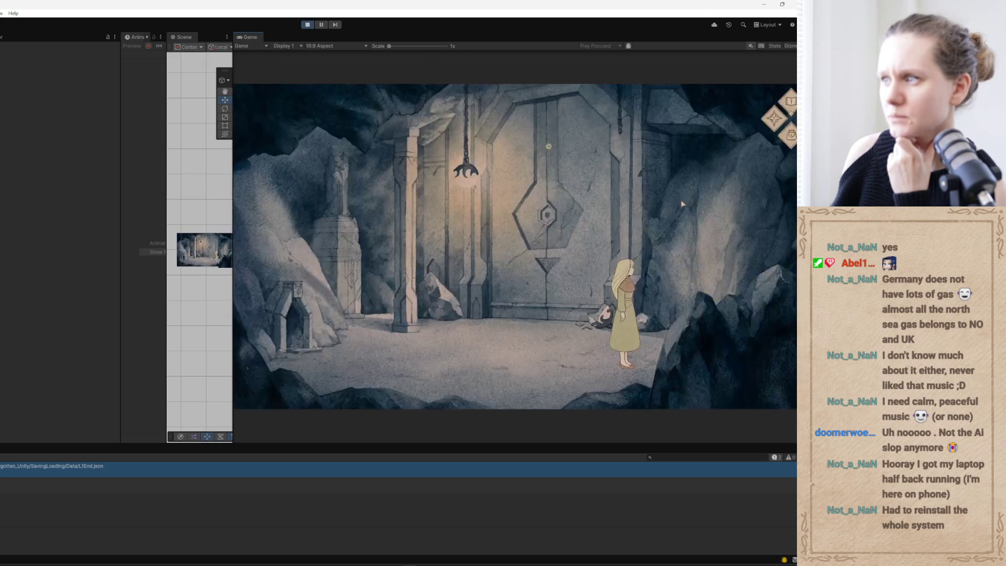
pyautogui.click(773, 119)
pyautogui.click(642, 172)
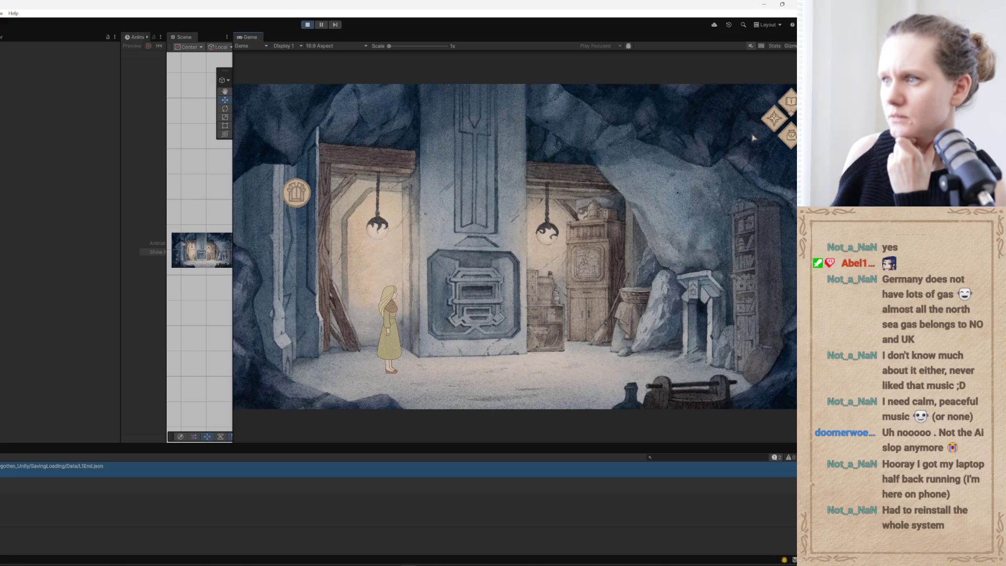
pyautogui.click(773, 119)
pyautogui.click(598, 222)
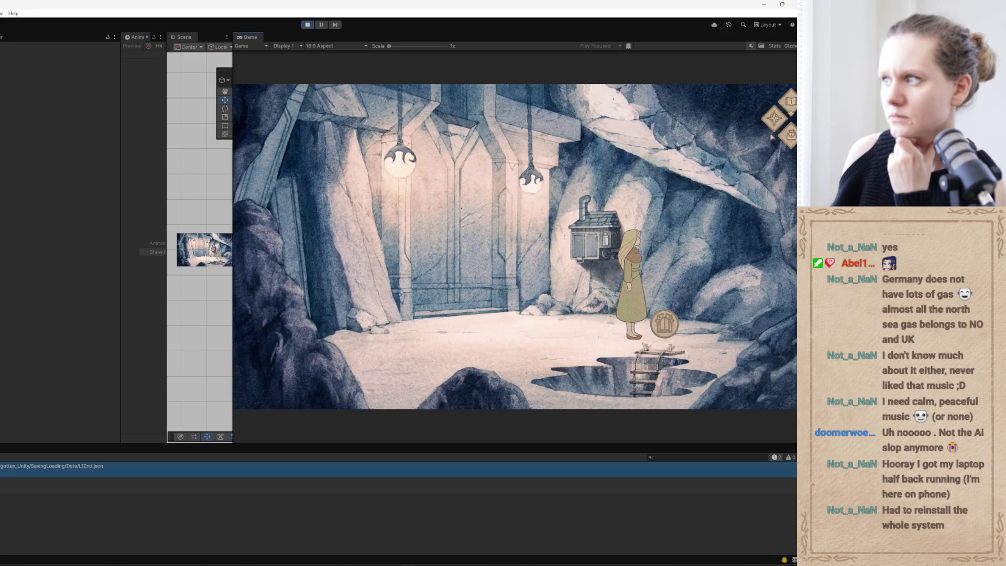
pyautogui.click(773, 119)
pyautogui.click(641, 175)
pyautogui.click(773, 119)
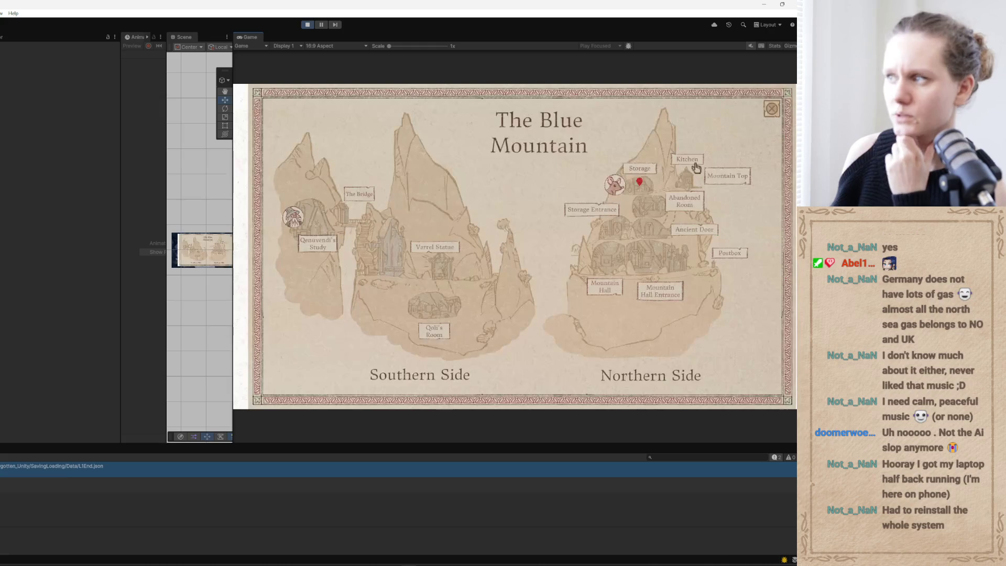
pyautogui.click(682, 210)
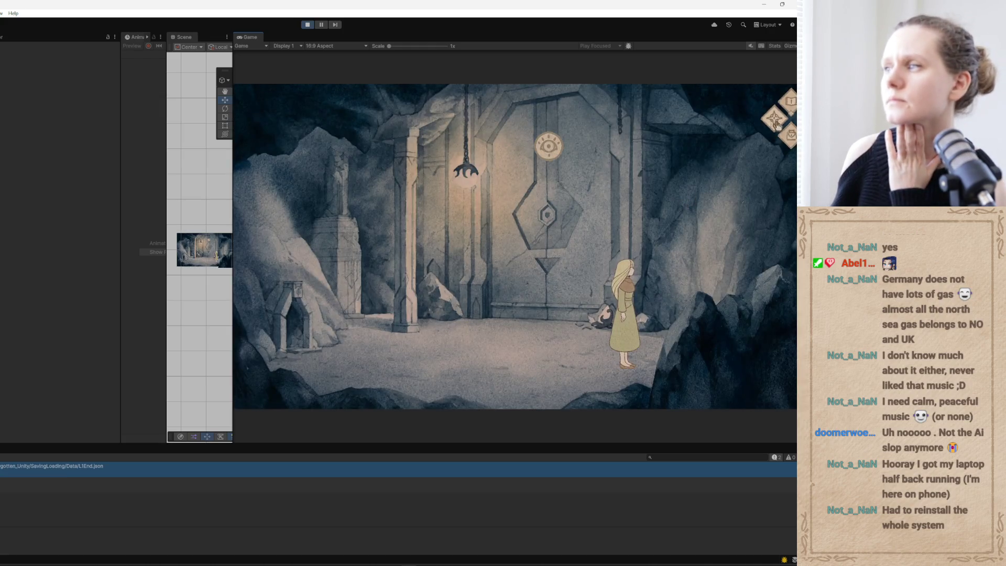
pyautogui.click(773, 120)
pyautogui.click(685, 237)
pyautogui.click(773, 119)
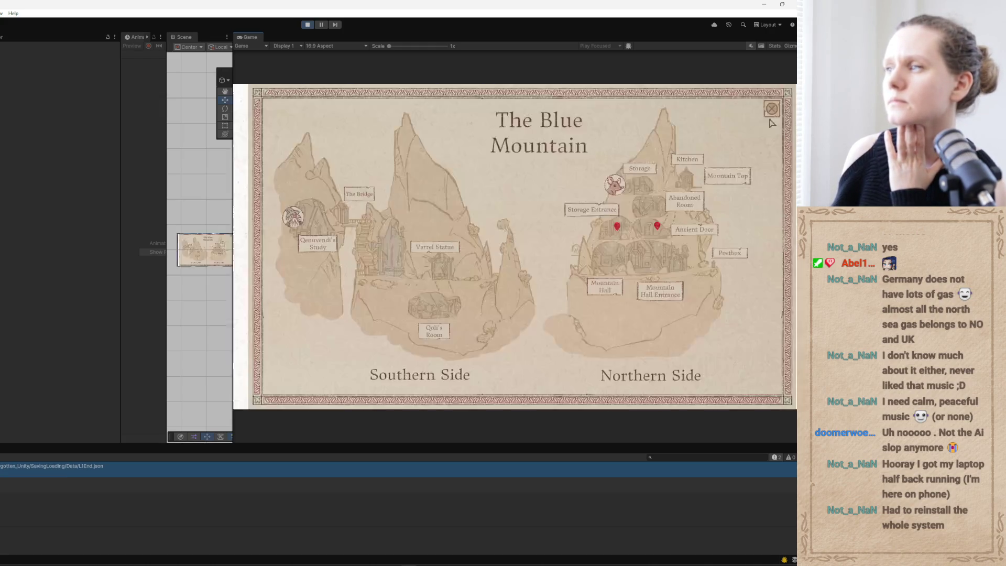
pyautogui.click(598, 292)
# Travel to Mountain Hall, the Postbox and a Southern Side room, then the Varrel Statue.
pyautogui.click(766, 123)
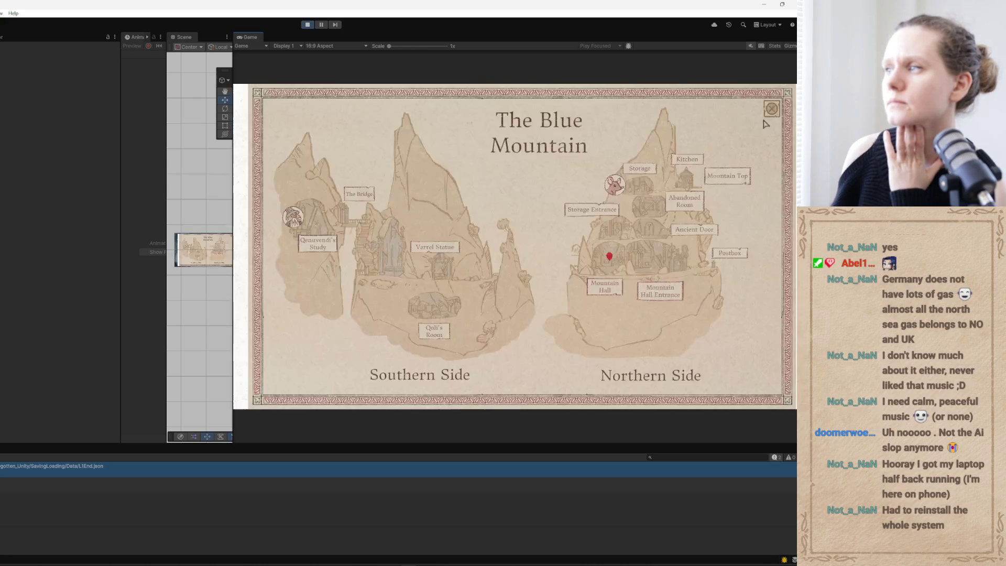
pyautogui.click(725, 259)
pyautogui.click(774, 130)
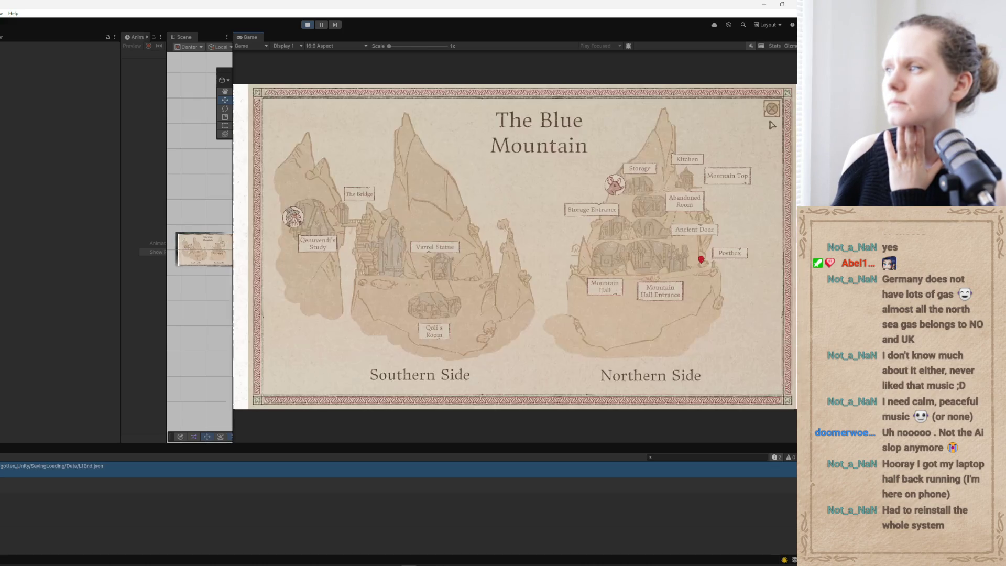
pyautogui.click(740, 158)
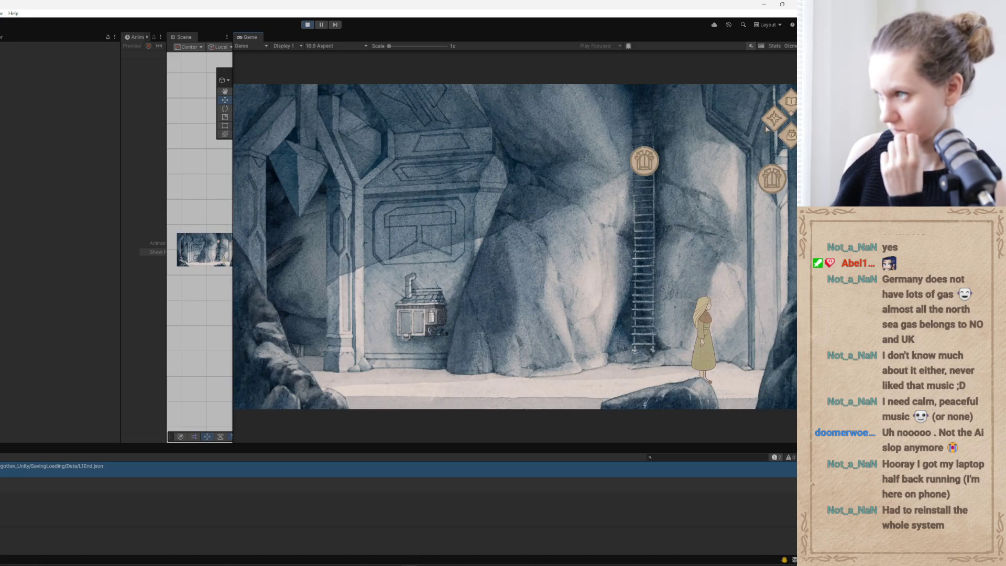
pyautogui.click(773, 119)
pyautogui.click(435, 341)
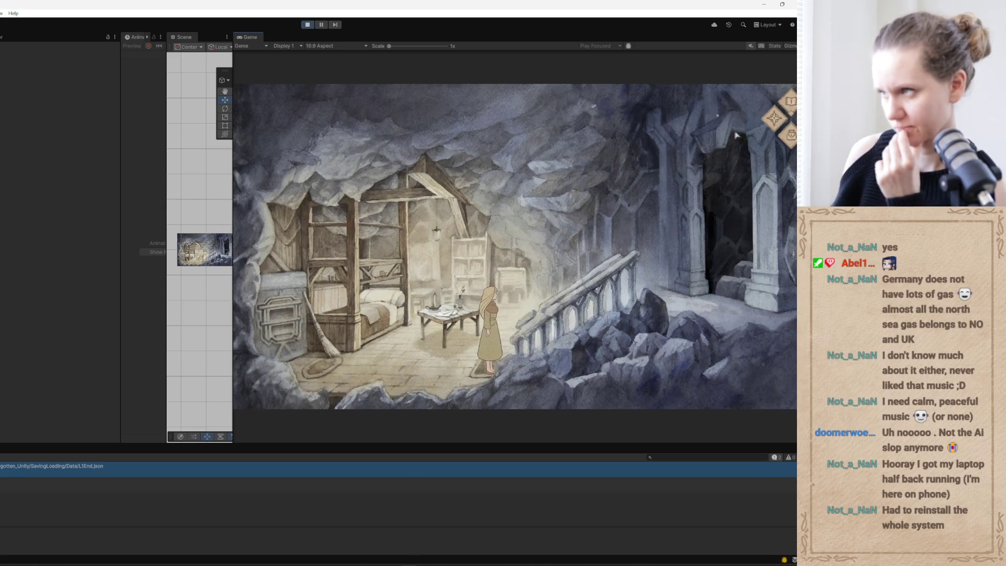
pyautogui.click(774, 120)
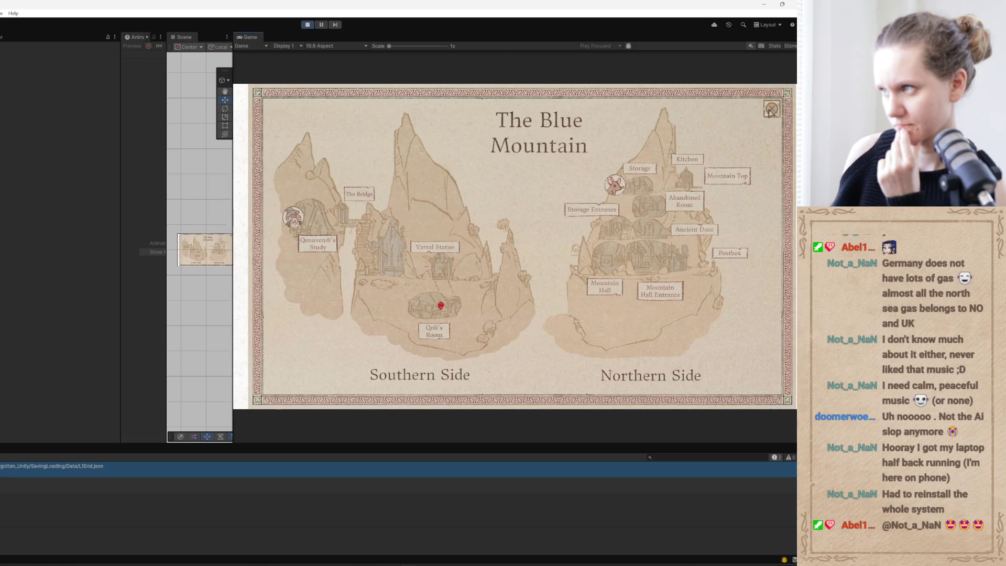
pyautogui.click(772, 117)
pyautogui.click(715, 123)
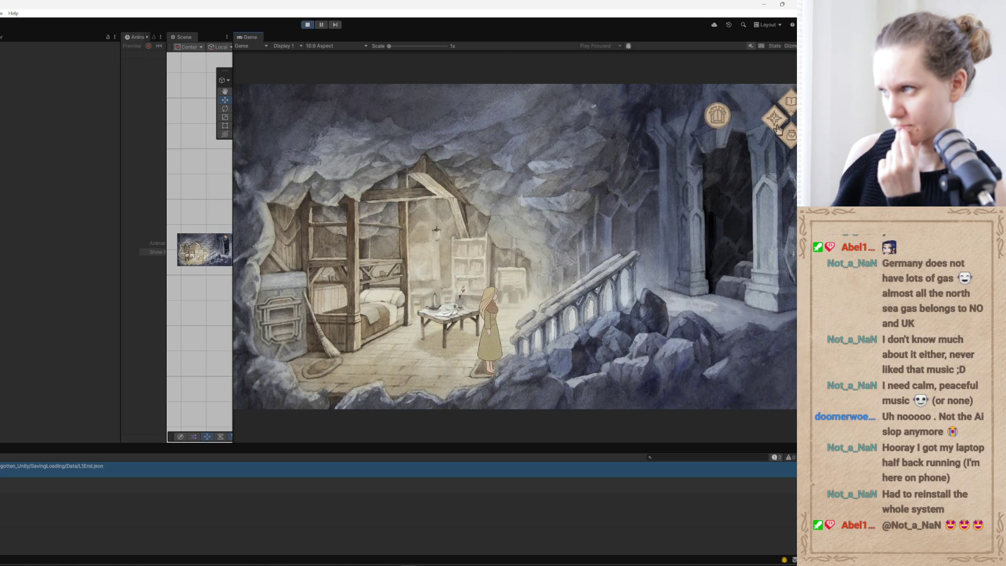
pyautogui.click(448, 255)
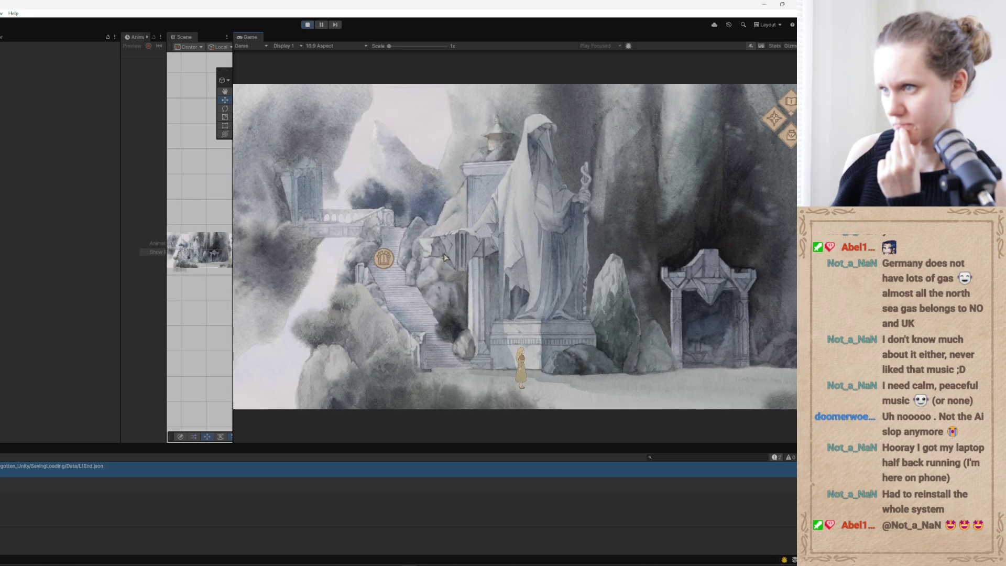
pyautogui.click(773, 119)
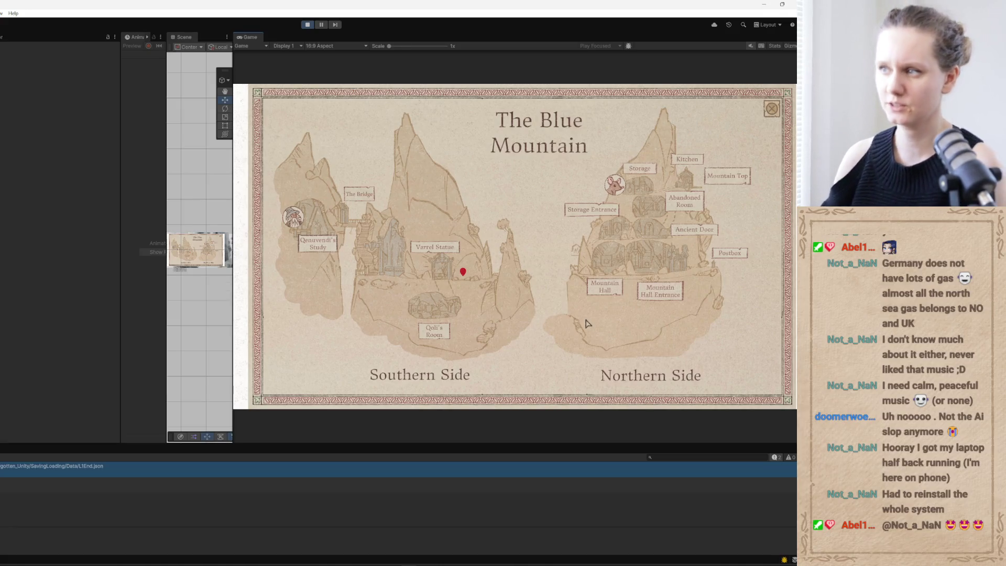
# Close the map, walk the character right, stop play mode and switch to the diff.
pyautogui.click(771, 109)
pyautogui.click(544, 318)
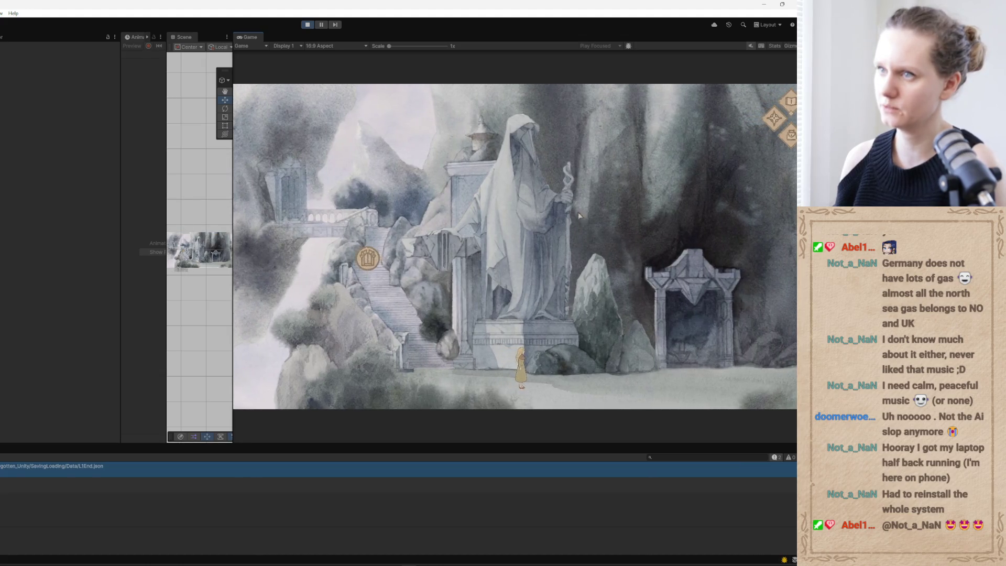
pyautogui.click(306, 24)
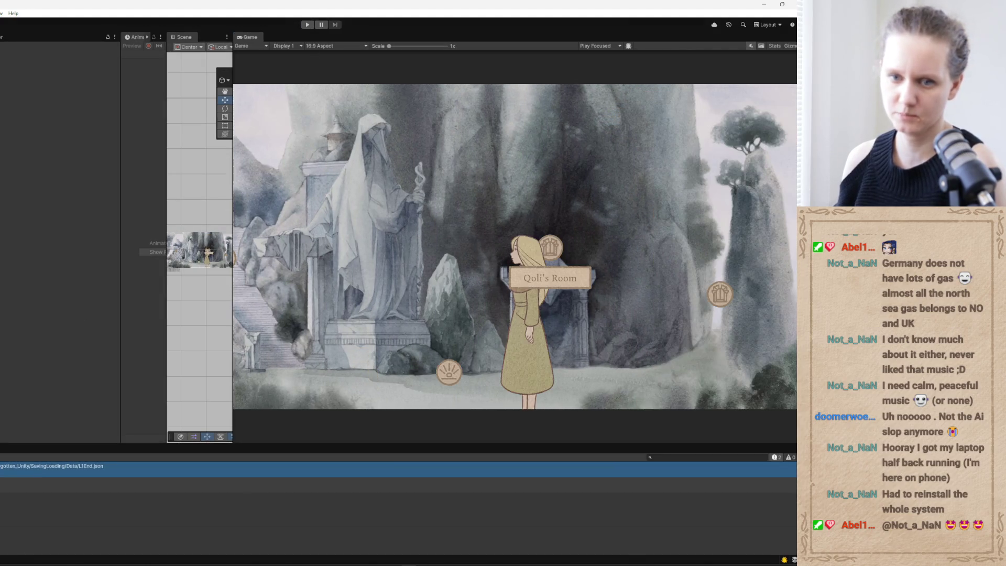
pyautogui.hotkey('alt', 'Tab')
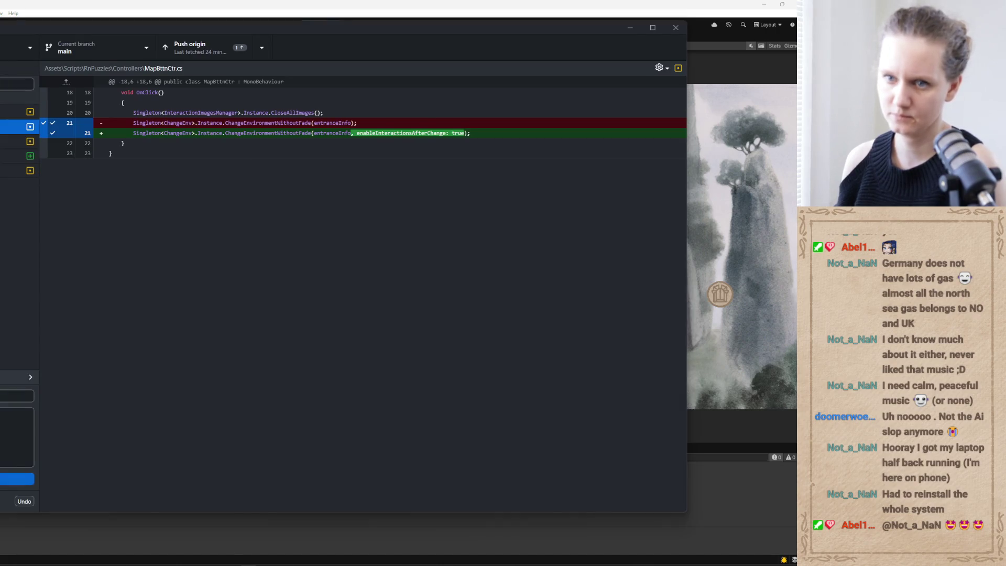
# Commit the MapBttnCtr.cs enableInteractionsAfterChange: true fix, then put GitHub Desktop away.
pyautogui.click(16, 395)
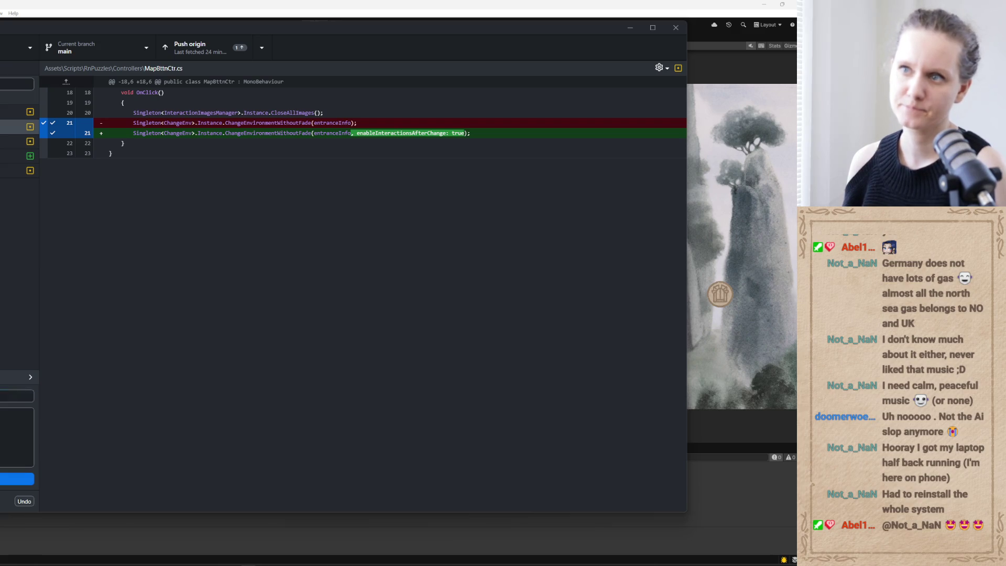
pyautogui.click(17, 479)
pyautogui.click(630, 27)
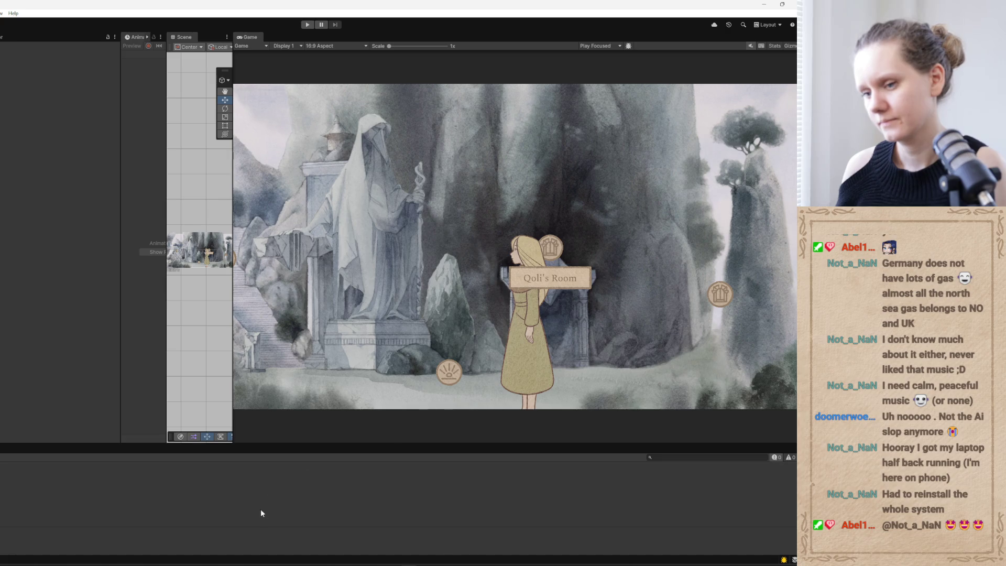
# Delete the fixed map-travel bug entry from TLF_TODOs.txt.
pyautogui.click(241, 559)
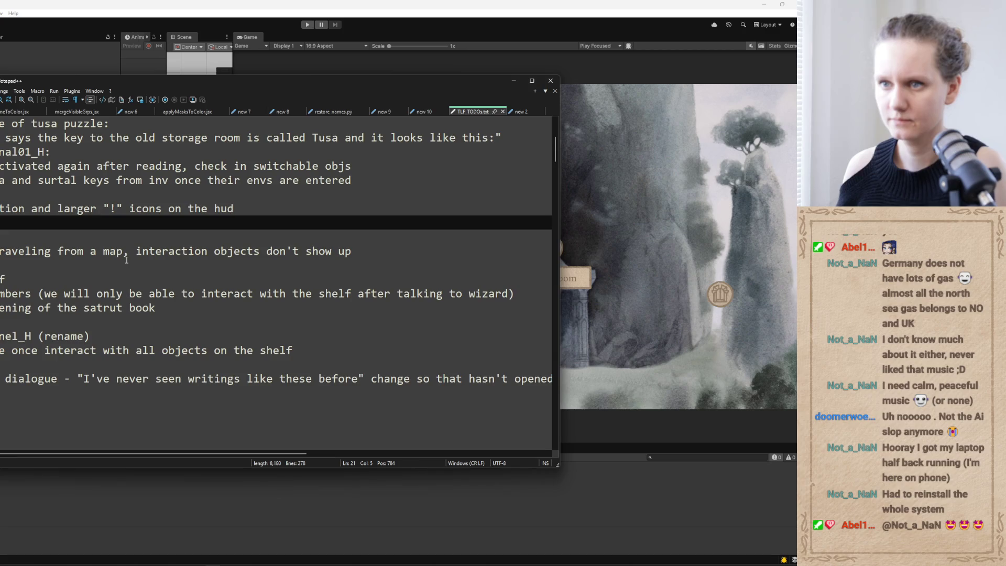
pyautogui.hotkey('ctrl', 'Tab')
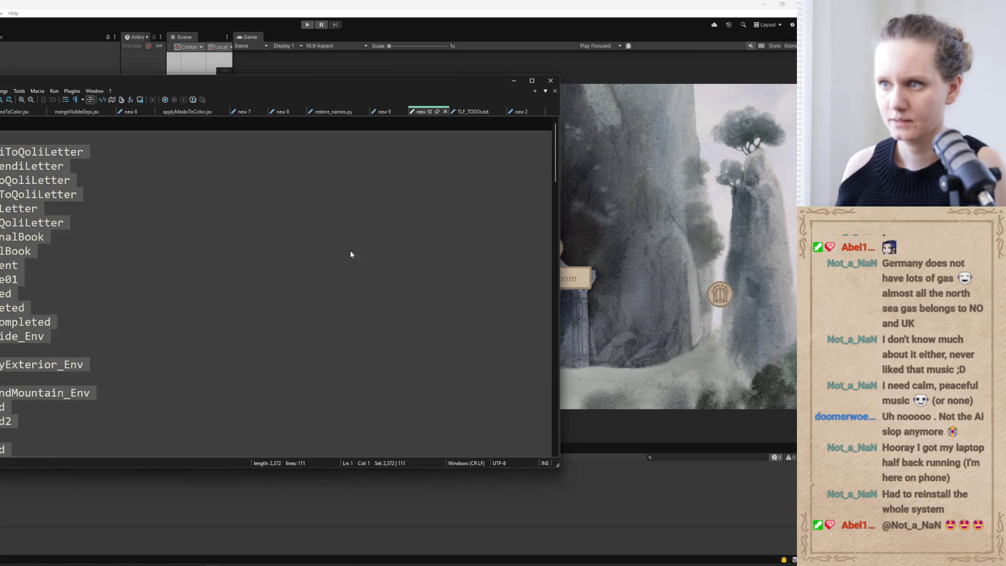
pyautogui.hotkey('ctrl', 'Tab')
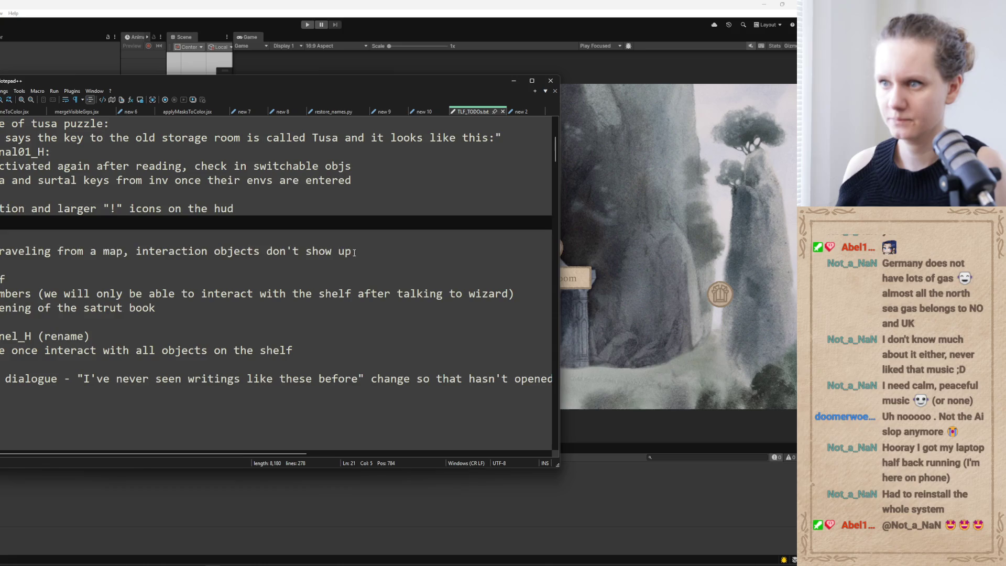
pyautogui.hotkey('shift', 'Up')
pyautogui.hotkey('shift', 'Up')
pyautogui.press('Delete')
pyautogui.press('Delete')
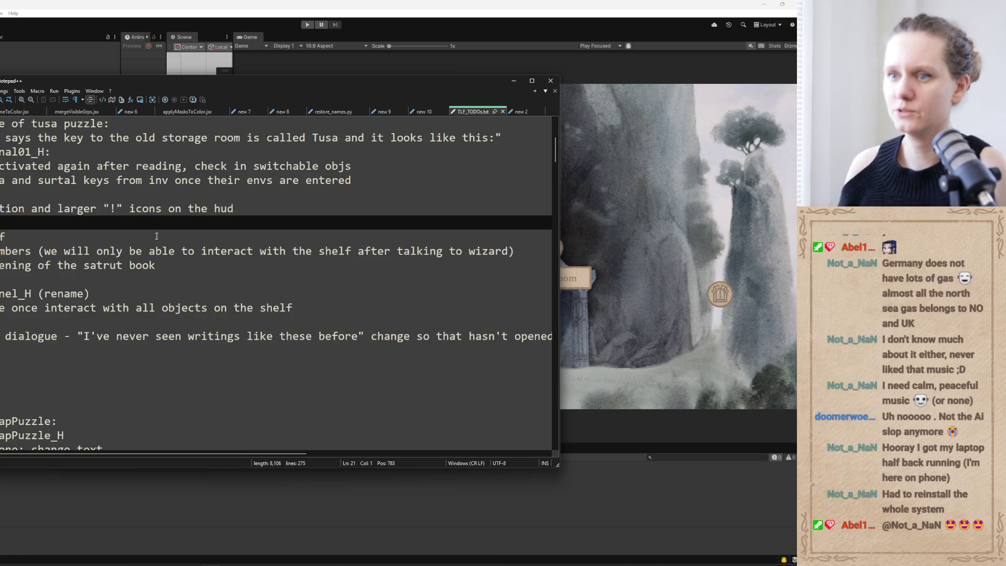
# Append '- pick it up right' after the satrut book line.
pyautogui.click(126, 253)
pyautogui.click(100, 271)
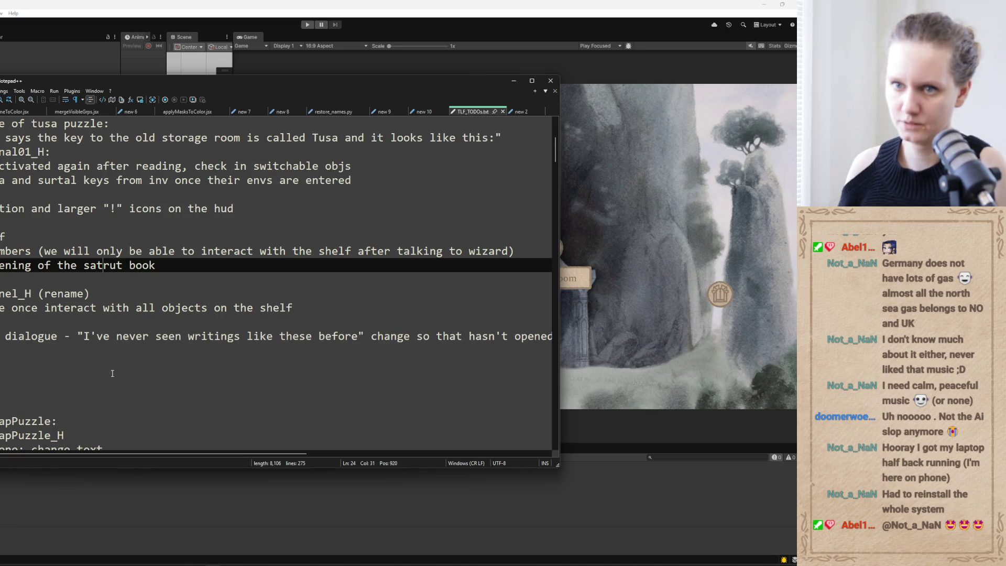
pyautogui.click(175, 270)
pyautogui.write('- ')
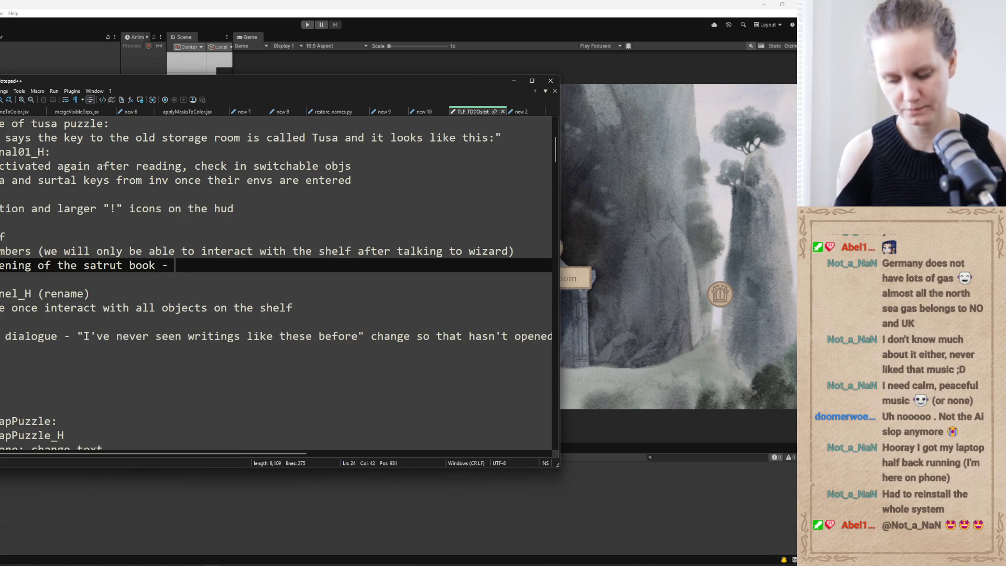
pyautogui.write('pick ')
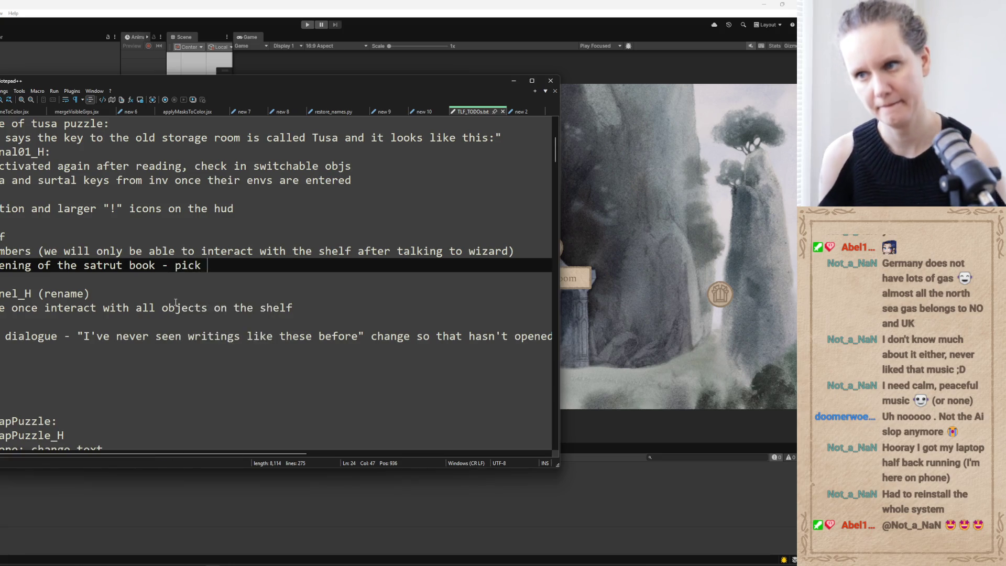
pyautogui.write('it up right a')
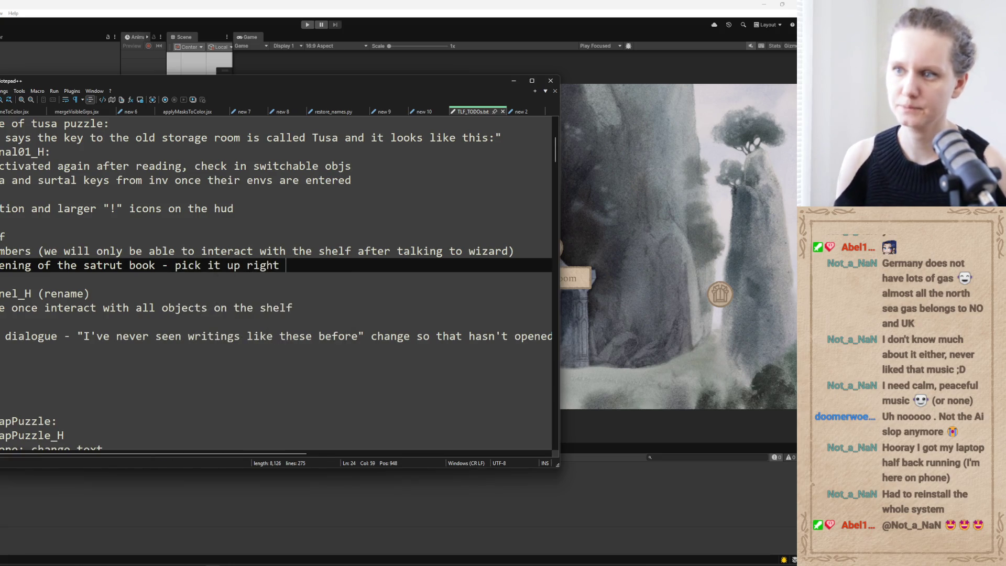